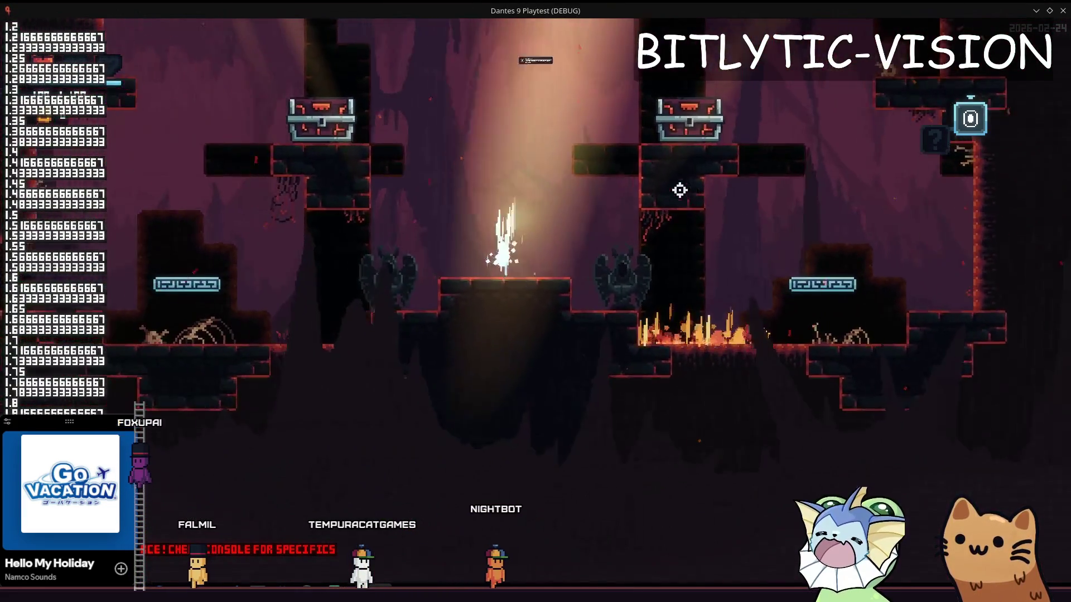
# Step: Move the cat right, then spawn a DUMMY and a GROUNDENEMYFIRE enemy from the debug menu
pyautogui.press('d')
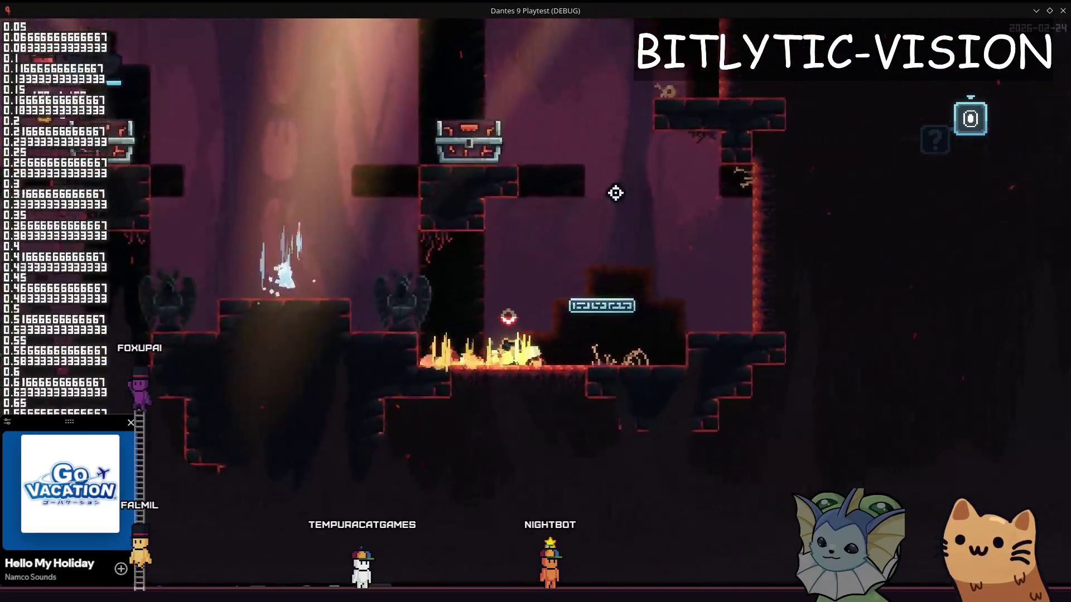
pyautogui.press('space')
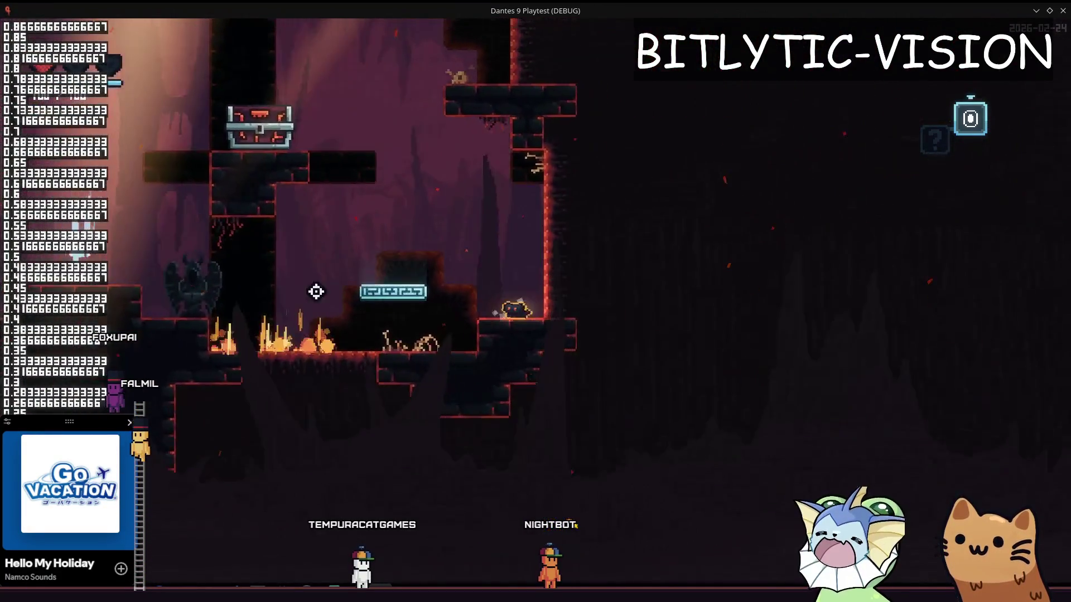
pyautogui.press('Escape')
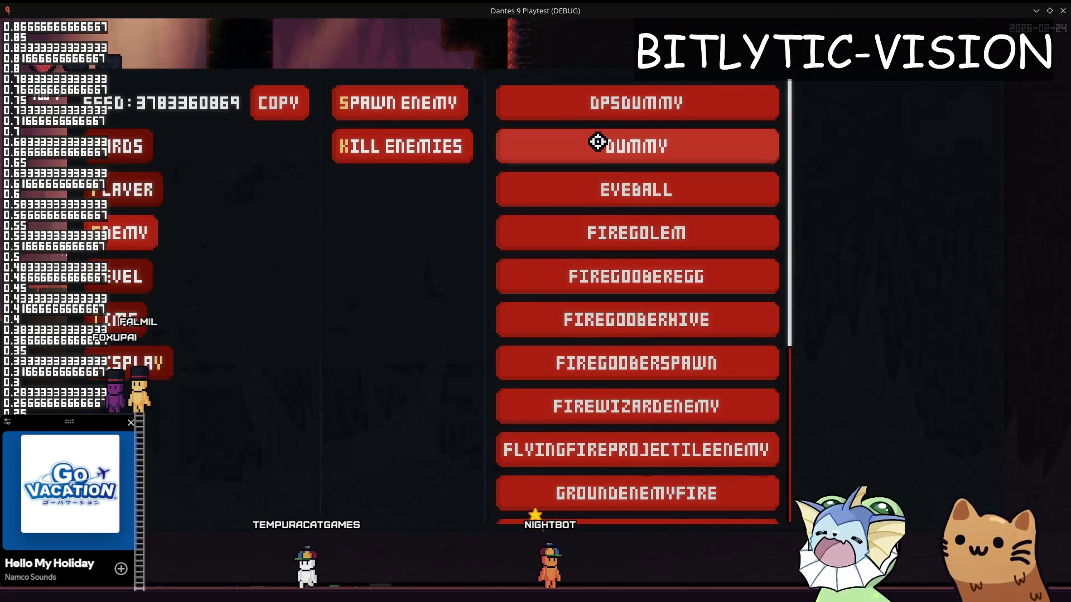
pyautogui.click(531, 143)
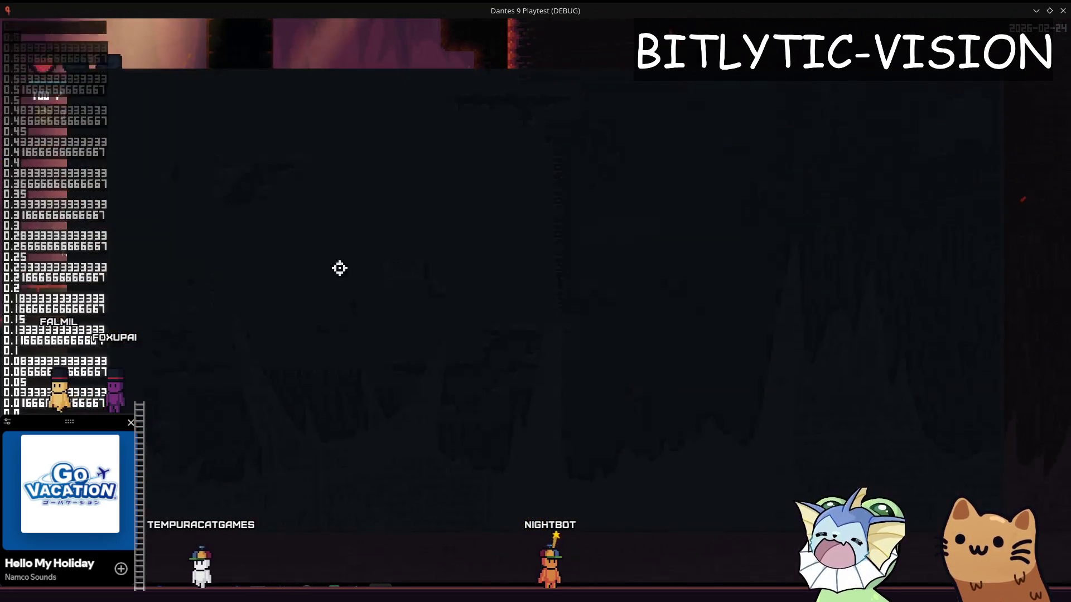
pyautogui.press('Escape')
pyautogui.scroll(-3, 569, 353)
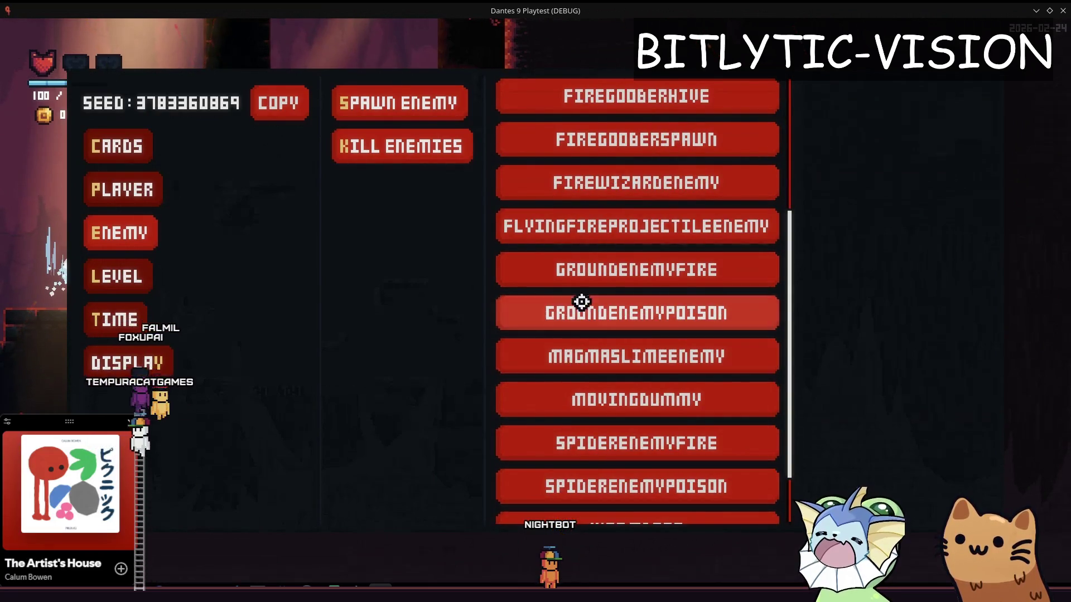
pyautogui.click(583, 268)
pyautogui.press('Escape')
pyautogui.press('Escape')
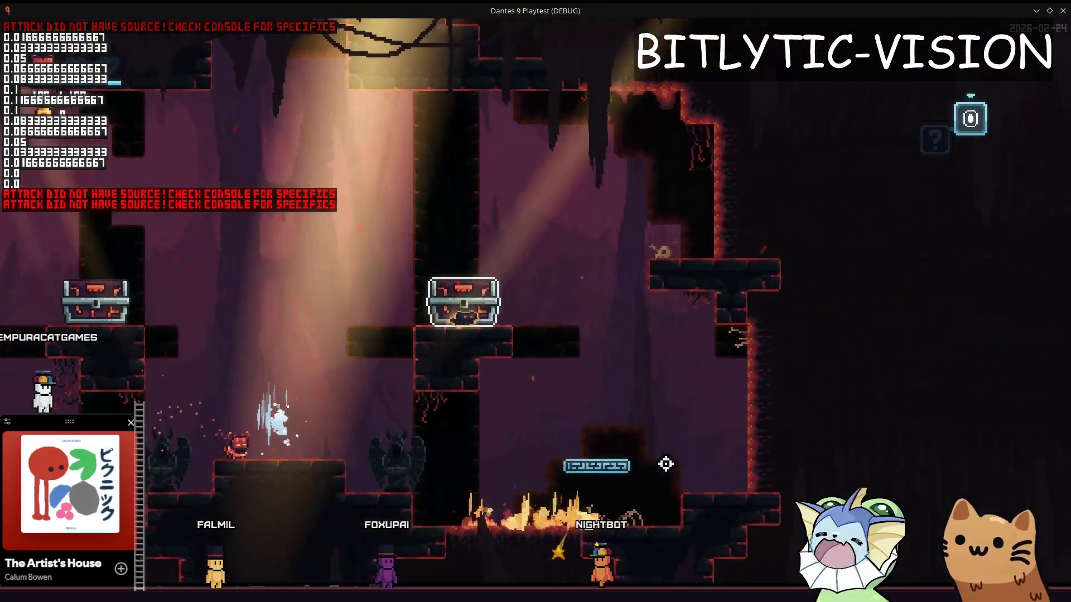
# Step: Check the deck overlay and fire_effect.gd in the Godot editor, then resume play
pyautogui.press('Tab')
pyautogui.hotkey('alt', 'Tab')
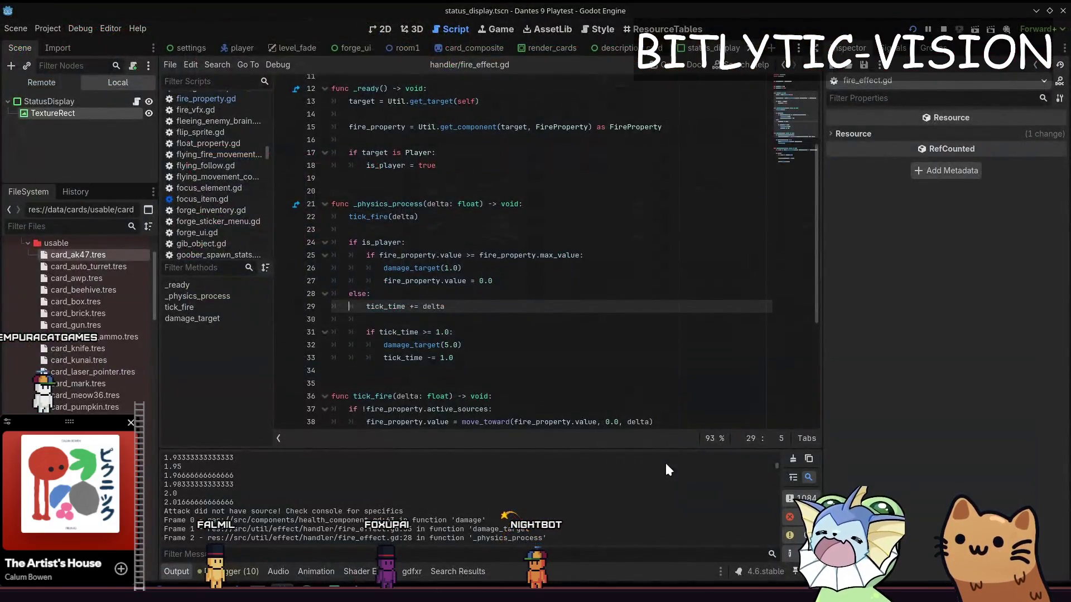
pyautogui.hotkey('ctrl', 'j')
pyautogui.hotkey('shift', 'alt', 'o')
pyautogui.press('Escape')
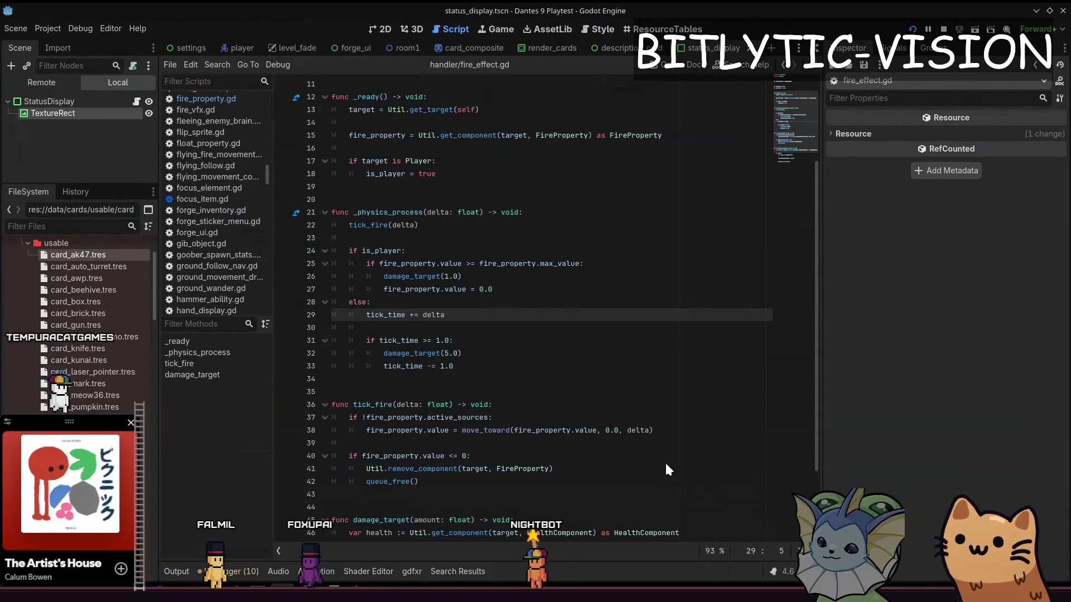
pyautogui.hotkey('alt', 'Tab')
pyautogui.press('Escape')
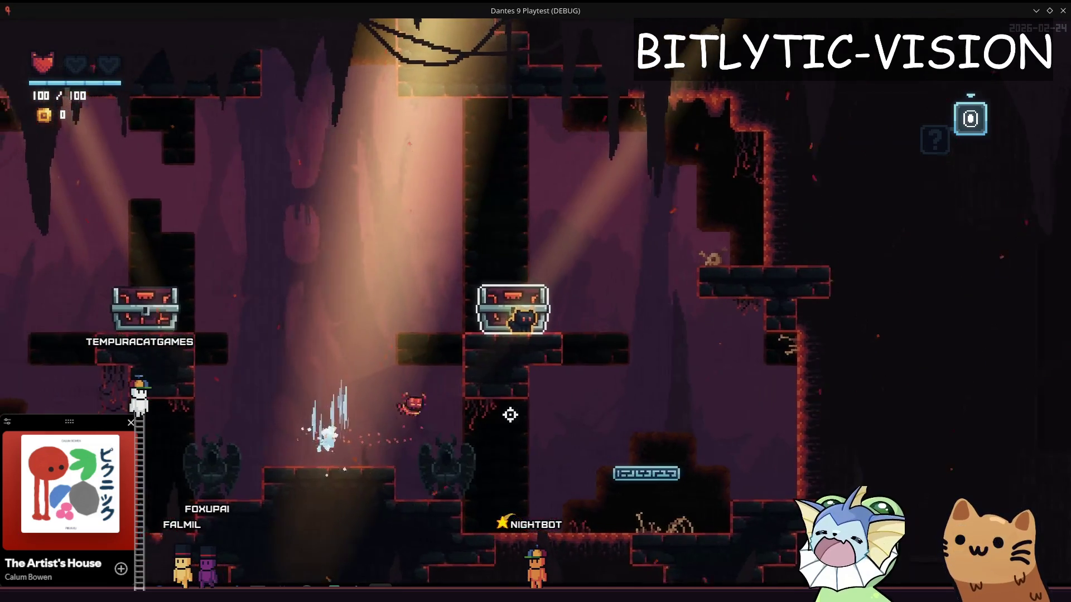
# Step: Attack the fire enemy near the chest ledge, then go back to fire_effect.gd in Godot
pyautogui.hotkey('alt', 'Tab')
pyautogui.hotkey('alt', 'Tab')
pyautogui.press('Escape')
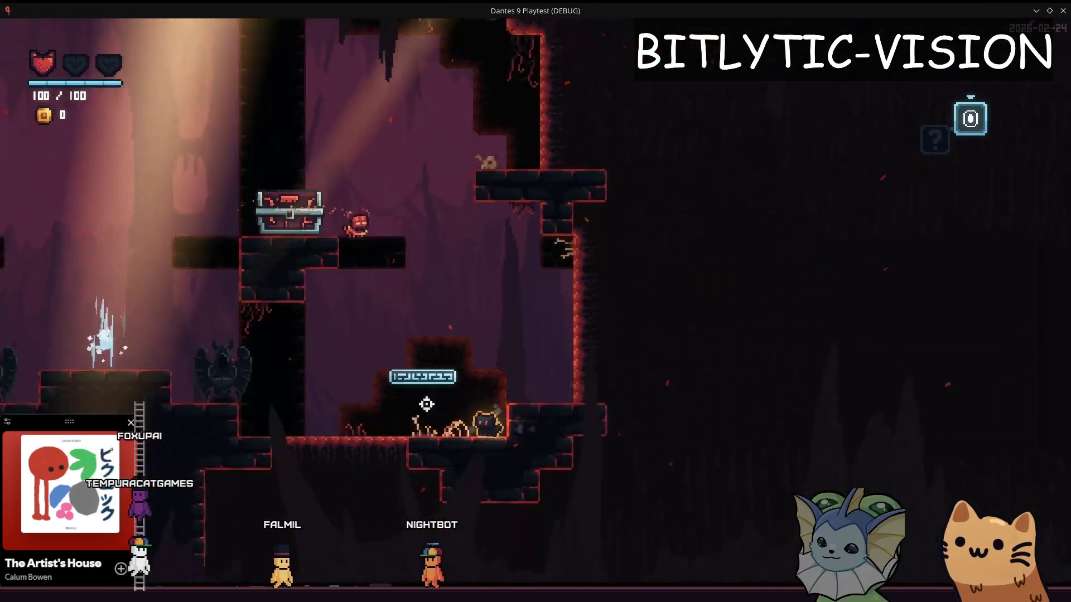
pyautogui.press('d')
pyautogui.click(626, 411)
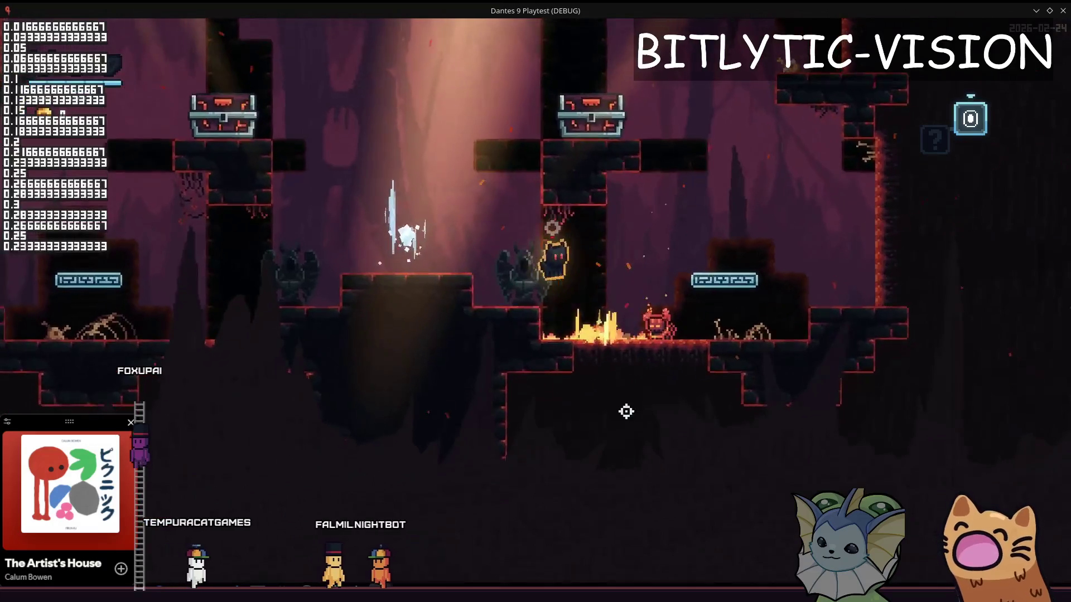
pyautogui.click(770, 371)
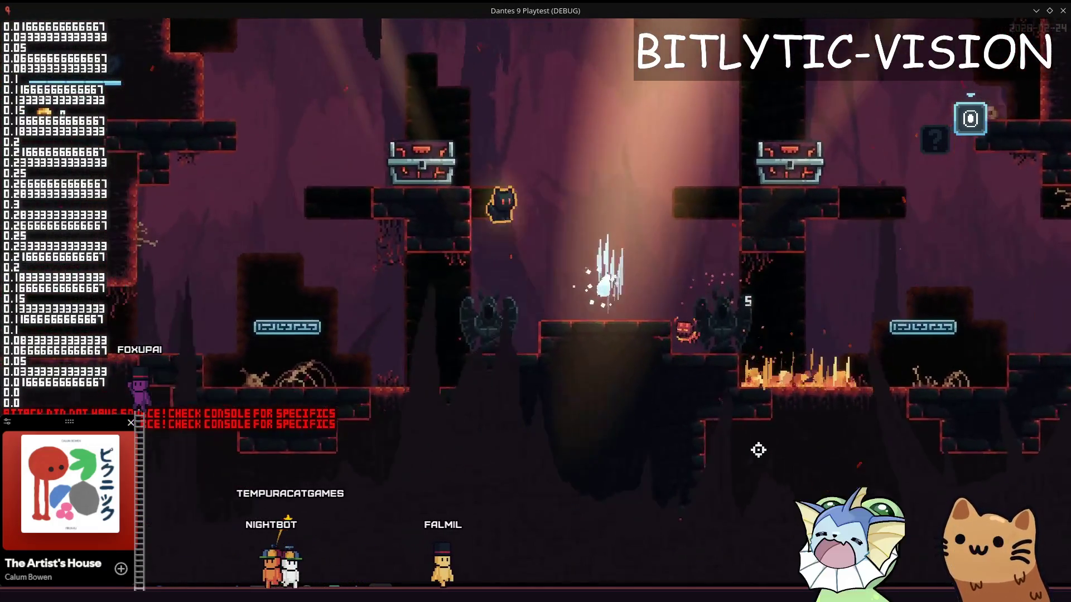
pyautogui.click(731, 415)
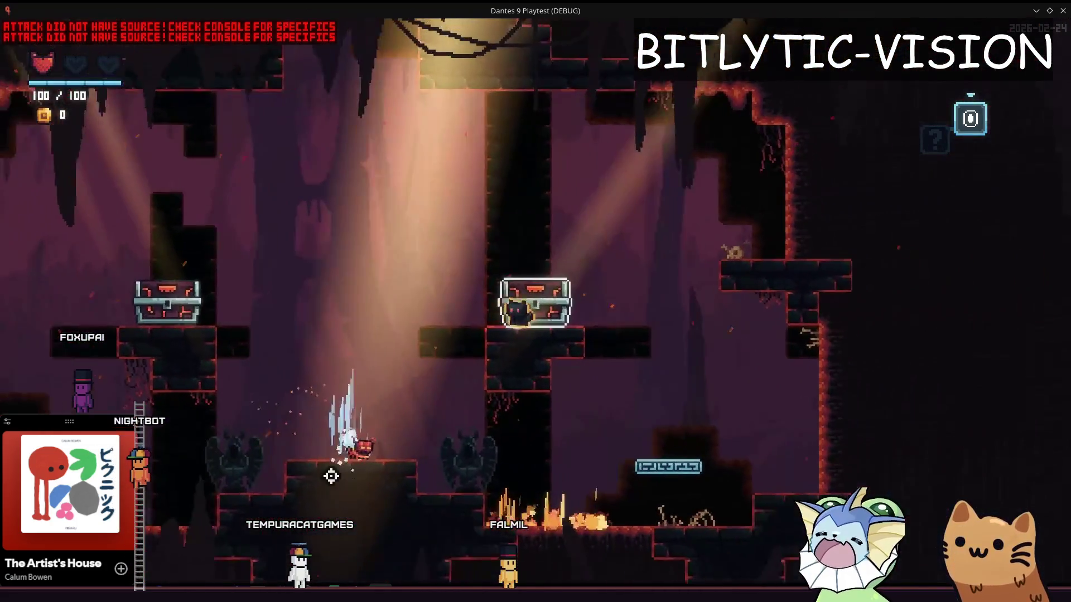
pyautogui.press('Escape')
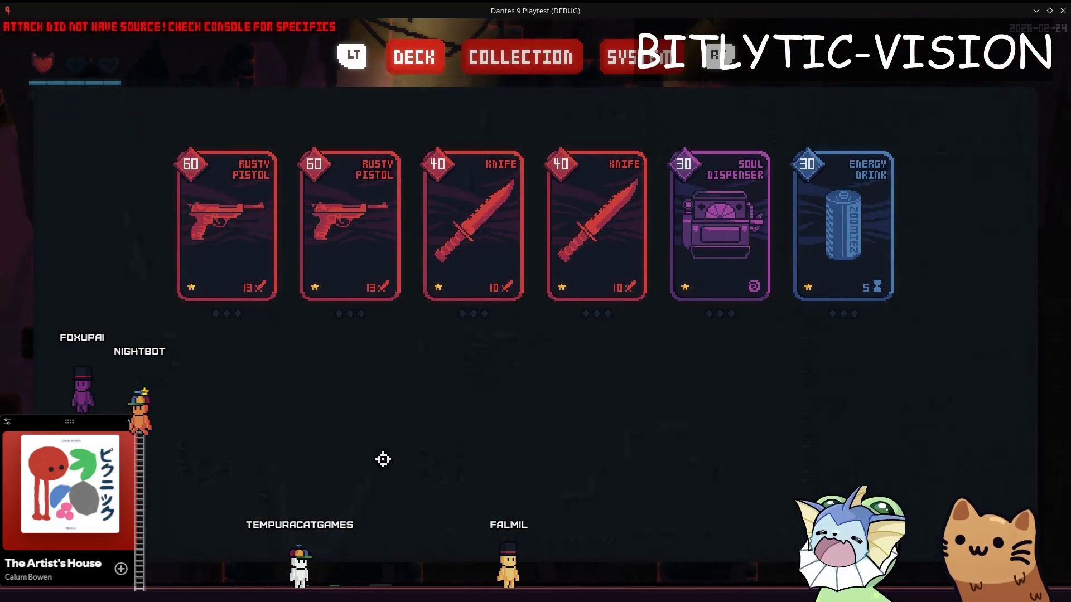
pyautogui.hotkey('alt', 'Tab')
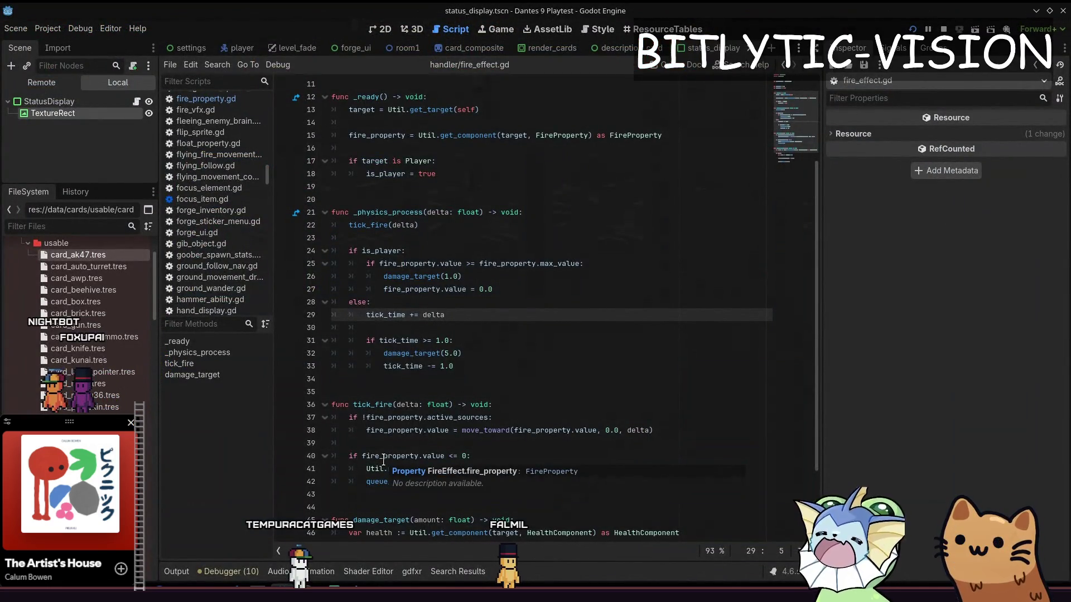
# Step: Find and open status_display.gd with Quick Open
pyautogui.hotkey('shift', 'alt', 'o')
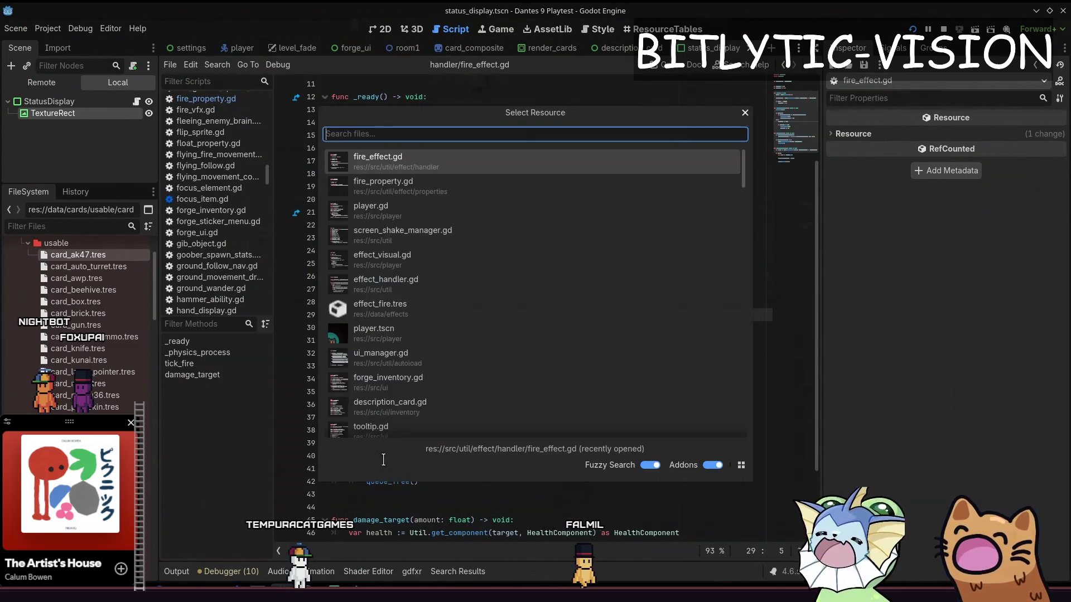
pyautogui.press('Escape')
pyautogui.hotkey('shift', 'alt', 'o')
pyautogui.write('player')
pyautogui.press('Escape')
pyautogui.hotkey('shift', 'alt', 'o')
pyautogui.press('Escape')
pyautogui.hotkey('shift', 'alt', 'o')
pyautogui.write('status')
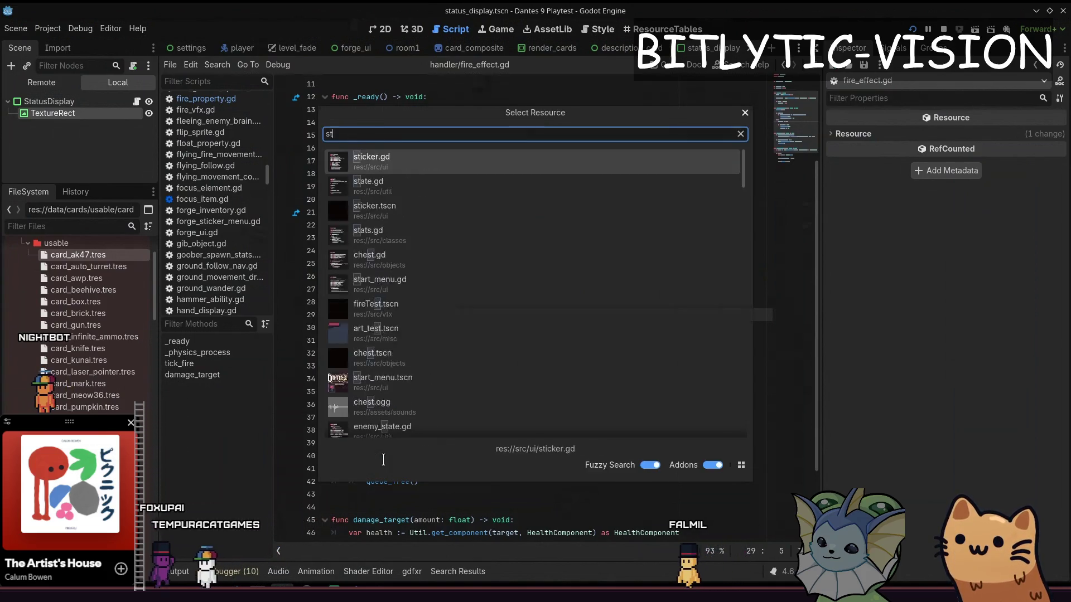
pyautogui.press('Escape')
pyautogui.hotkey('shift', 'alt', 'o')
pyautogui.press('Escape')
pyautogui.hotkey('shift', 'alt', 'o')
pyautogui.write('status_p')
pyautogui.press('BackSpace')
pyautogui.write('display')
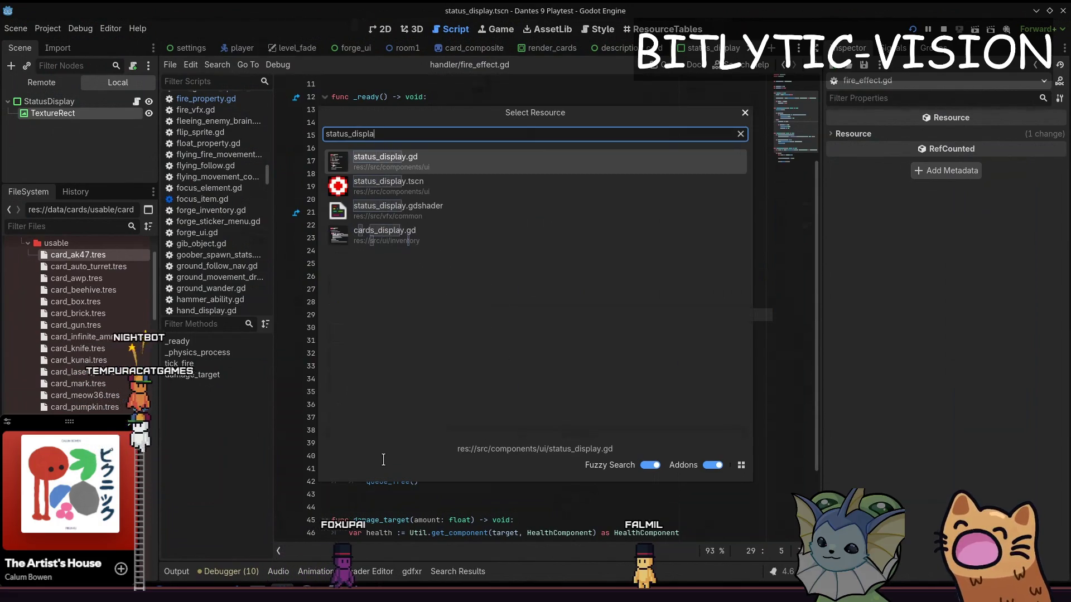
pyautogui.press('Return')
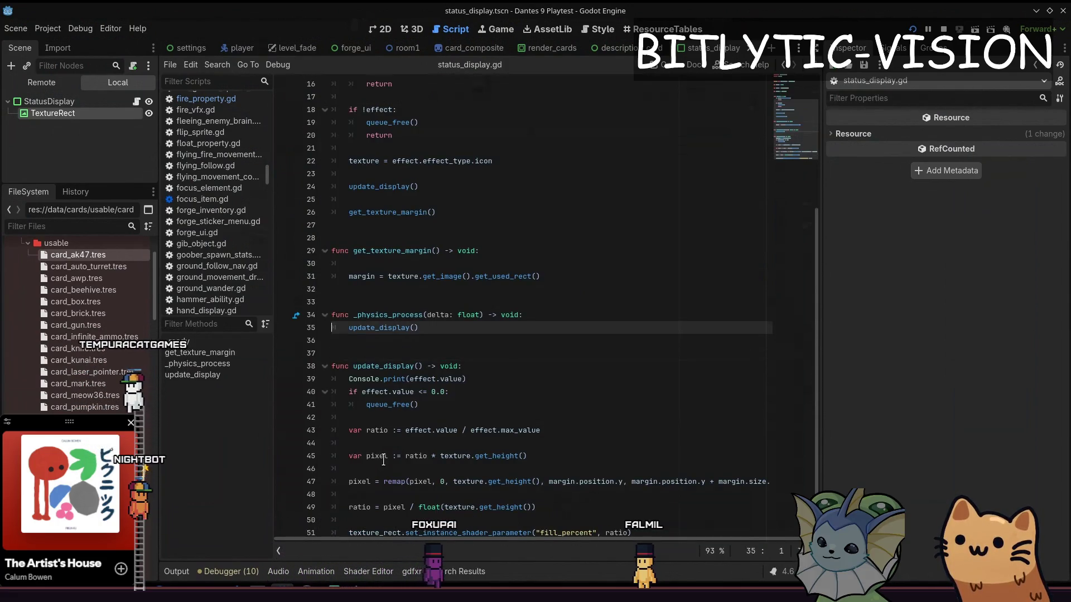
# Step: Delete the Console.print debug line from status_display.gd and save
pyautogui.press('Down')
pyautogui.press('Down')
pyautogui.press('Down')
pyautogui.hotkey('ctrl', 'shift', 'k')
pyautogui.hotkey('ctrl', 's')
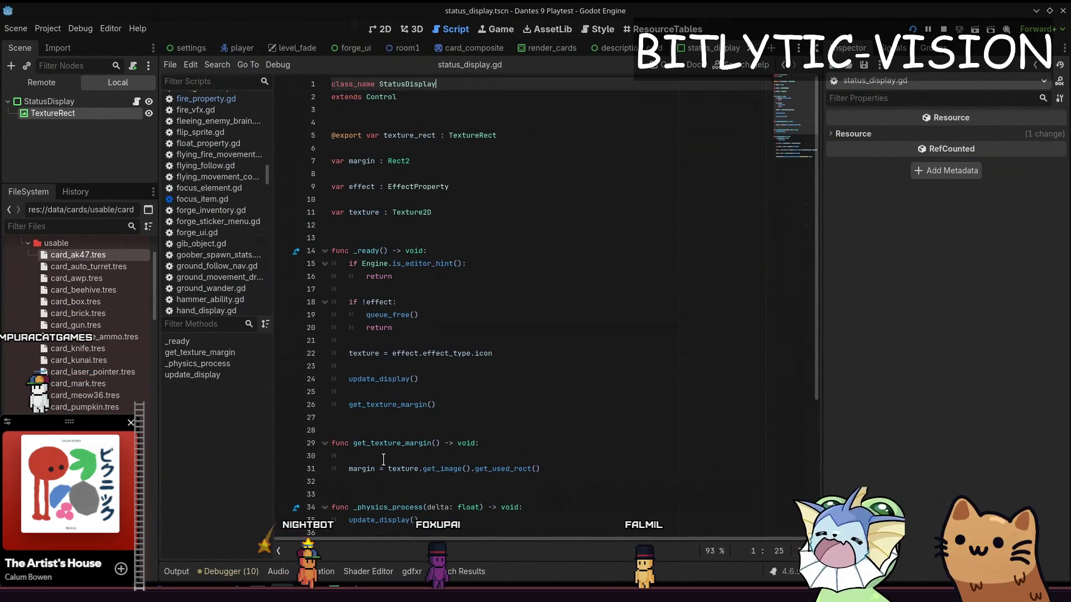
pyautogui.press('Down')
pyautogui.press('Down')
pyautogui.press('Down')
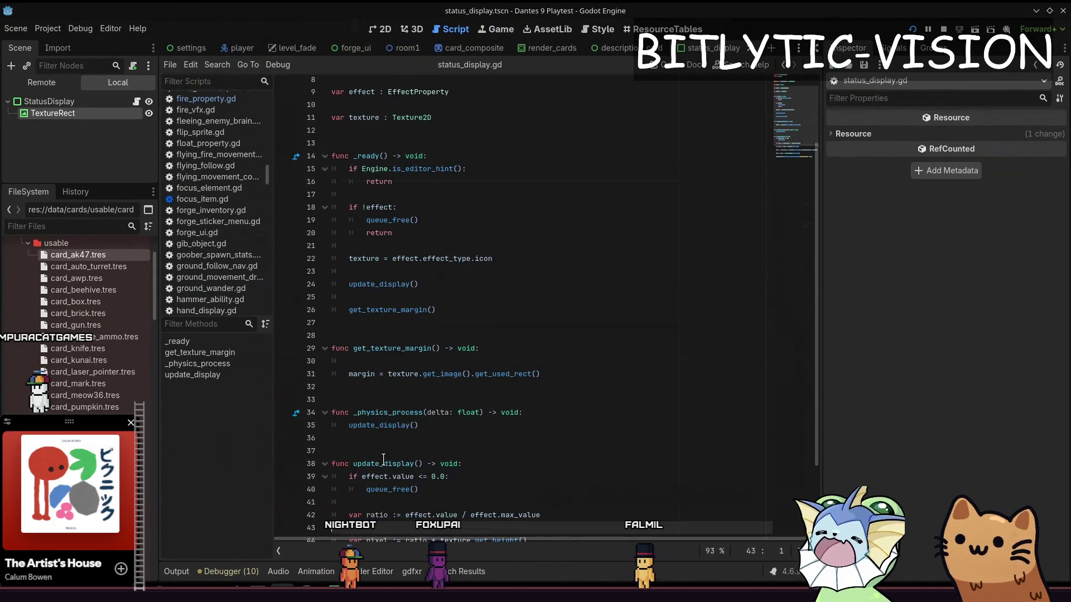
pyautogui.press('Up')
pyautogui.press('Up')
pyautogui.press('Up')
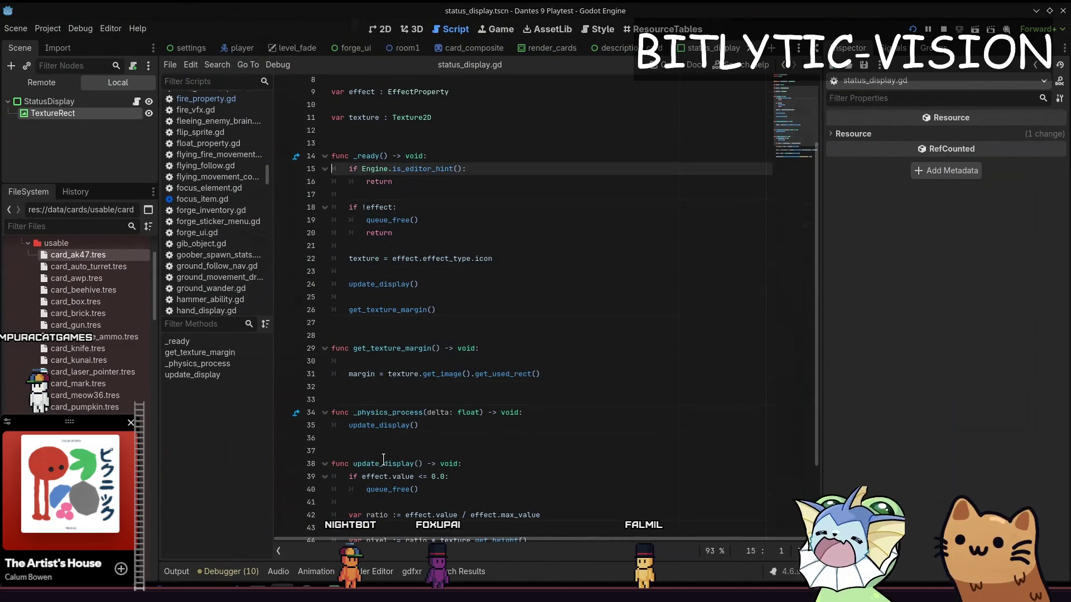
# Step: Open effect_visual.gd from a Quick Open search for 'effect'
pyautogui.hotkey('shift', 'alt', 'o')
pyautogui.write('effec')
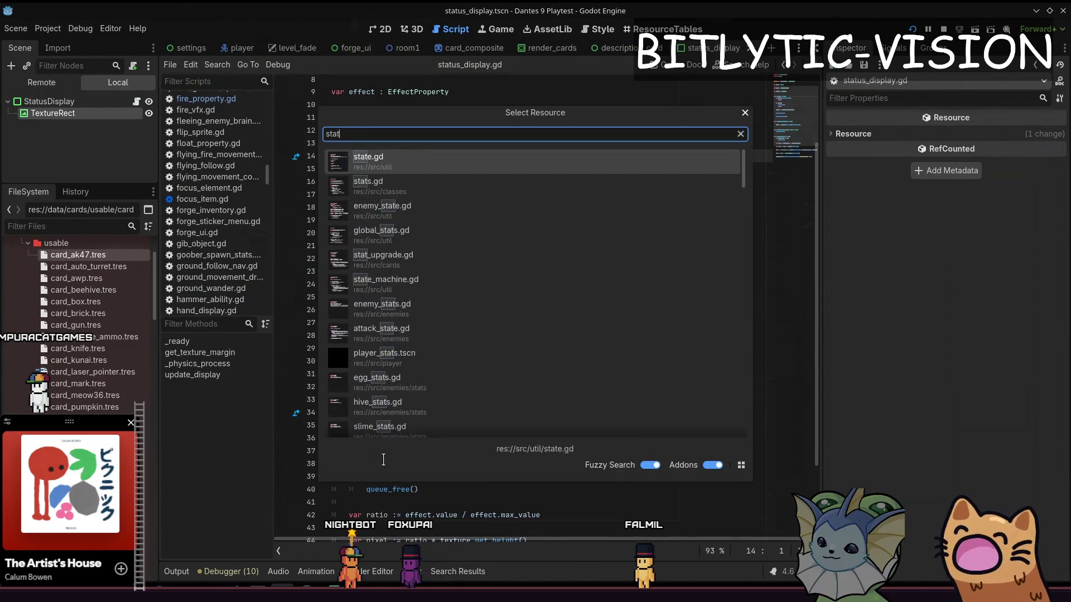
pyautogui.write('t_display')
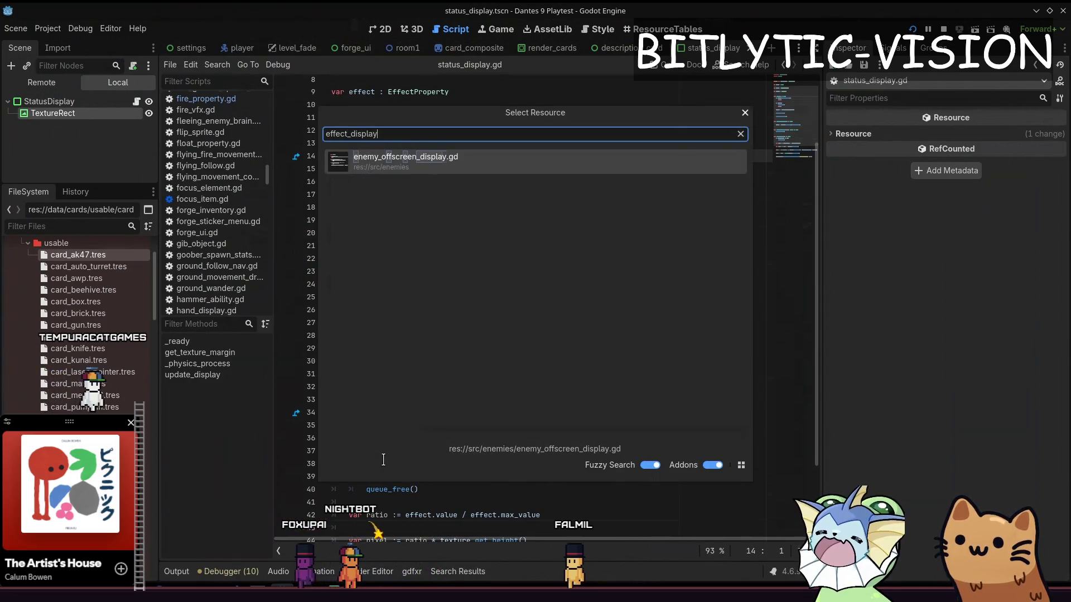
pyautogui.hotkey('ctrl', 'a')
pyautogui.write('effect')
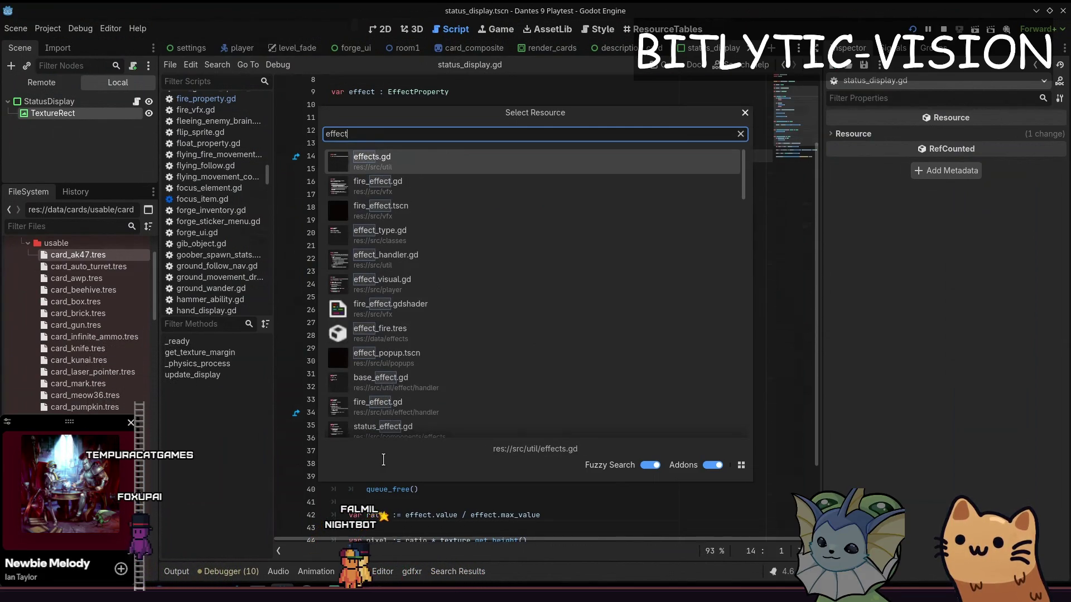
pyautogui.press('Down')
pyautogui.press('Down')
pyautogui.press('Down')
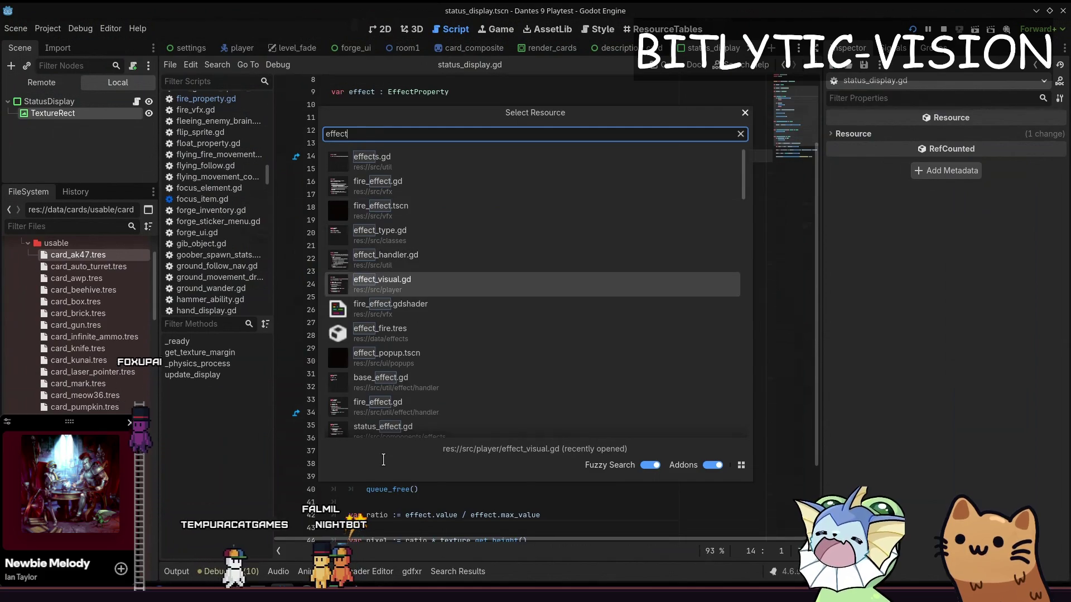
pyautogui.press('Return')
pyautogui.press('pageup')
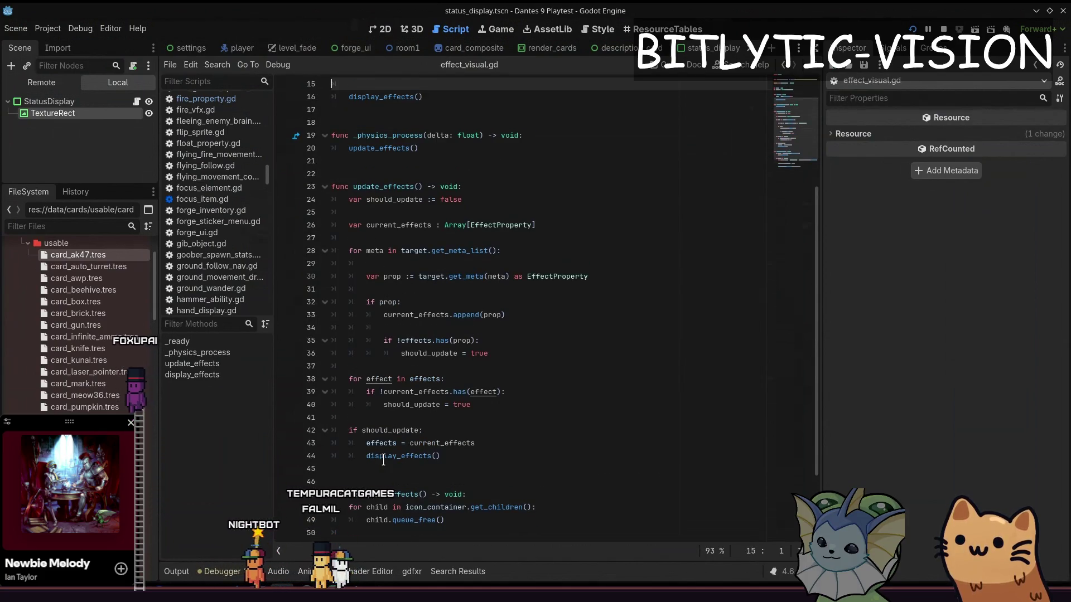
# Step: Add a Util.add_self(self, target, EffectVisual) call after the target assignment in _ready
pyautogui.press('Down')
pyautogui.press('Down')
pyautogui.press('Down')
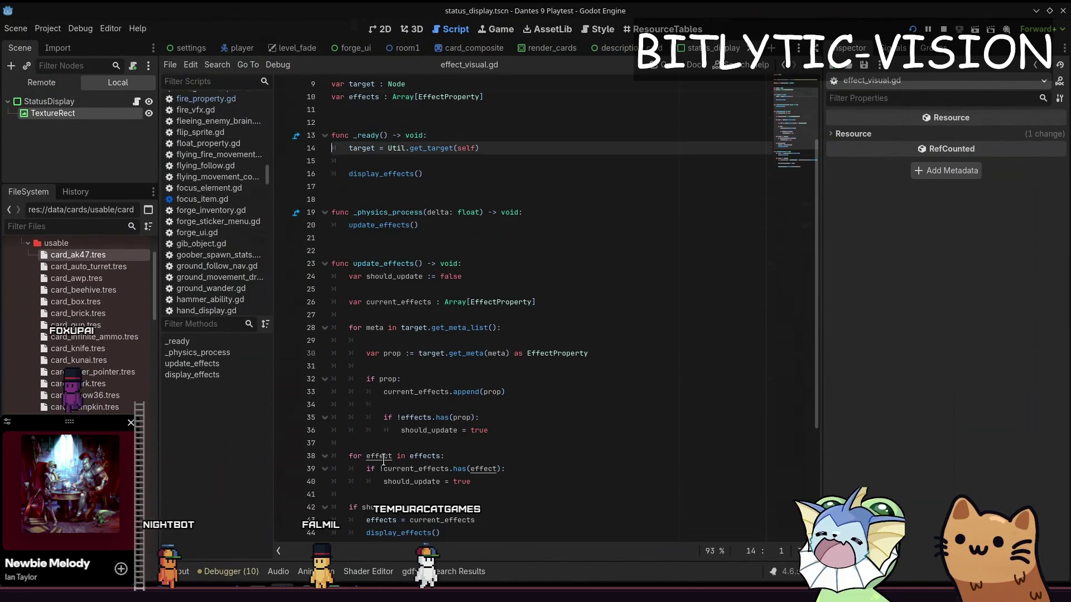
pyautogui.press('End')
pyautogui.press('Return')
pyautogui.press('Return')
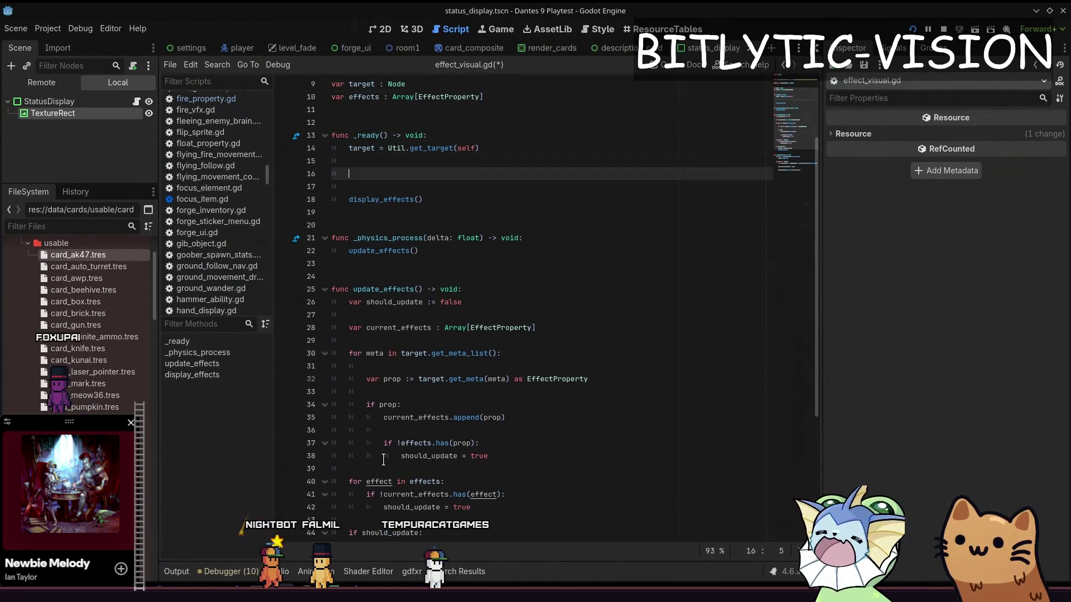
pyautogui.write('add_S')
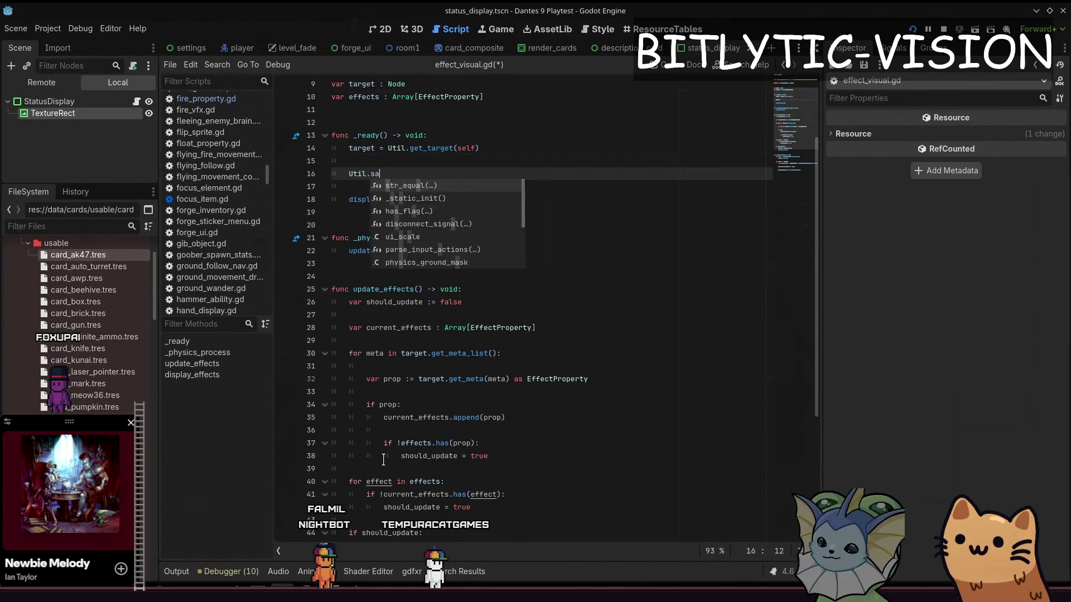
pyautogui.press('Return')
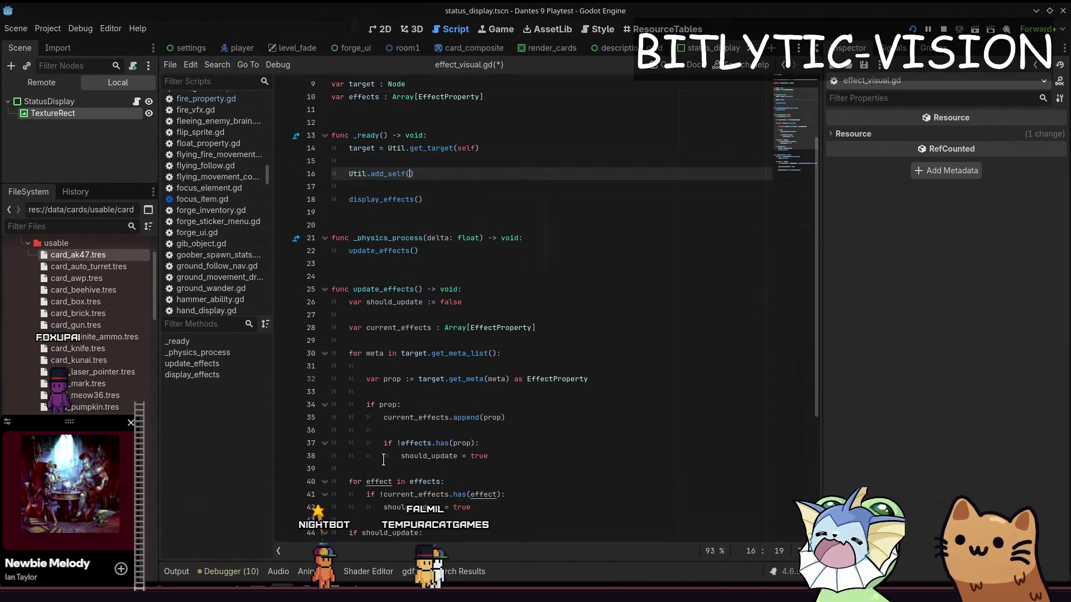
pyautogui.write('target, ')
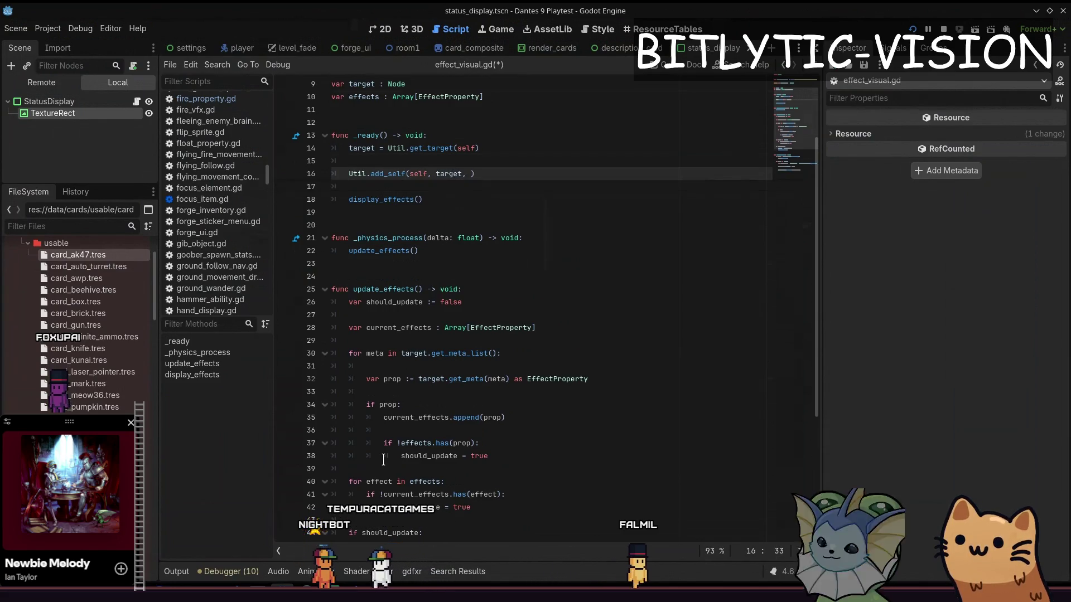
pyautogui.write('EffectVisual')
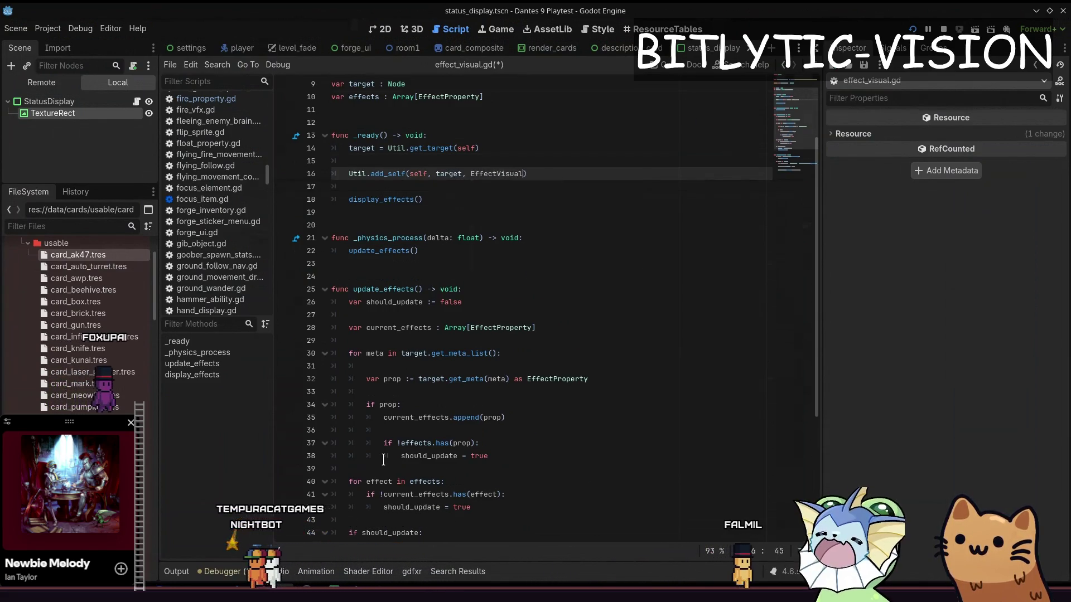
# Step: Declare class_name EffectVisual on the first line and save the script
pyautogui.hotkey('ctrl', 'Home')
pyautogui.press('Return')
pyautogui.press('Up')
pyautogui.write('class_name Eff')
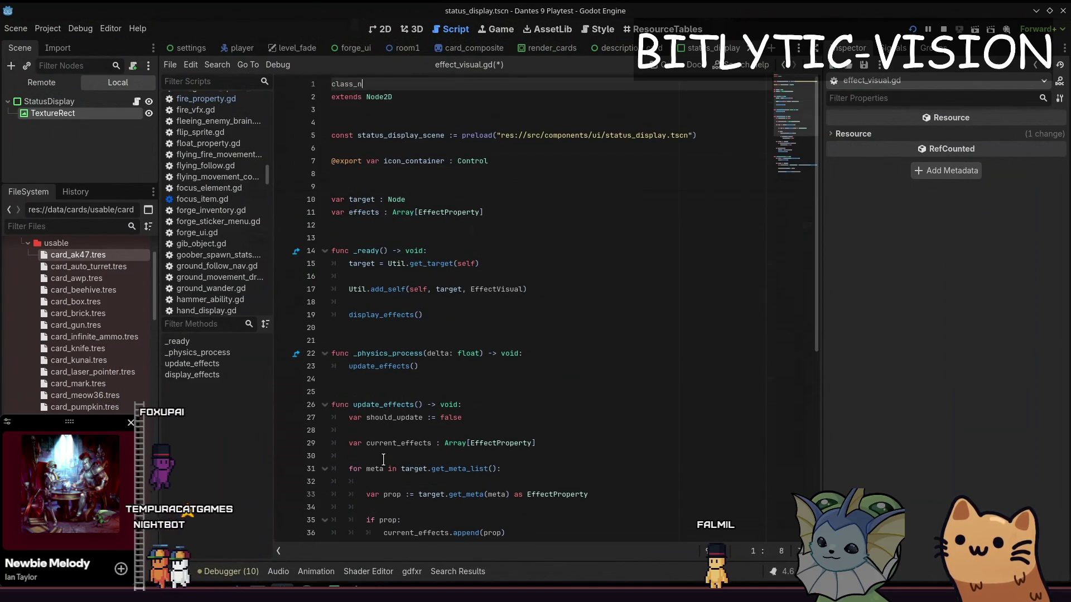
pyautogui.write('ectVisual')
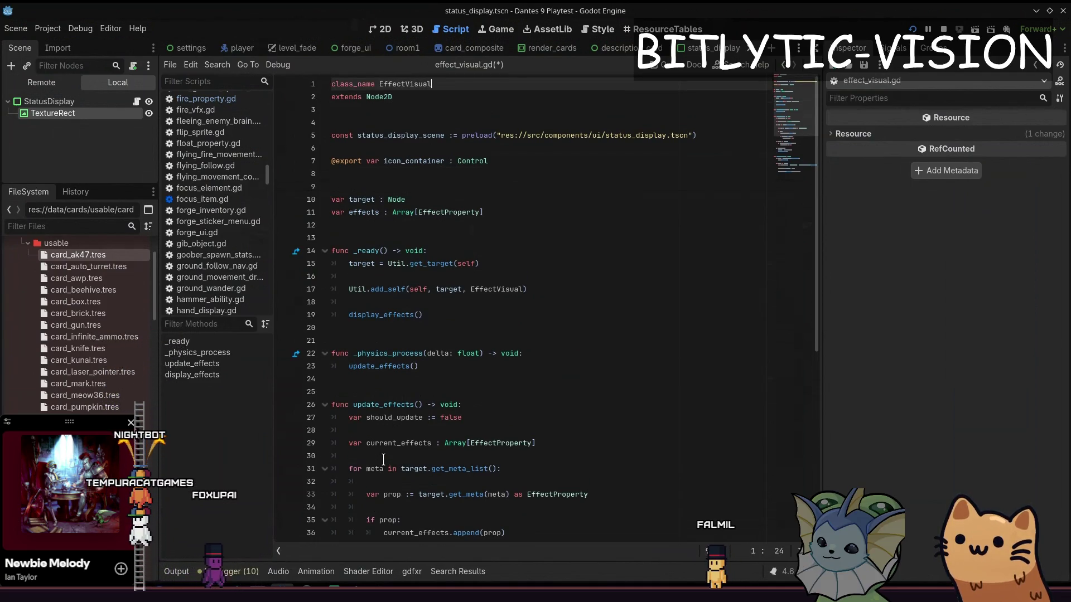
pyautogui.hotkey('ctrl', 's')
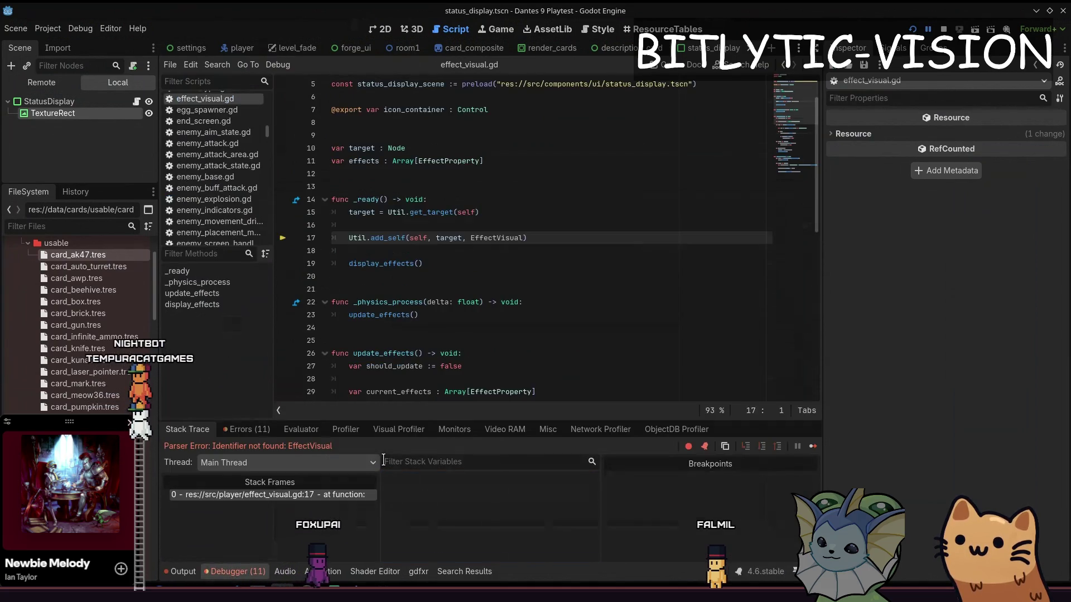
# Step: Stop the running game and look over effect_visual.gd
pyautogui.click(944, 29)
pyautogui.click(558, 276)
pyautogui.scroll(-2, 591, 259)
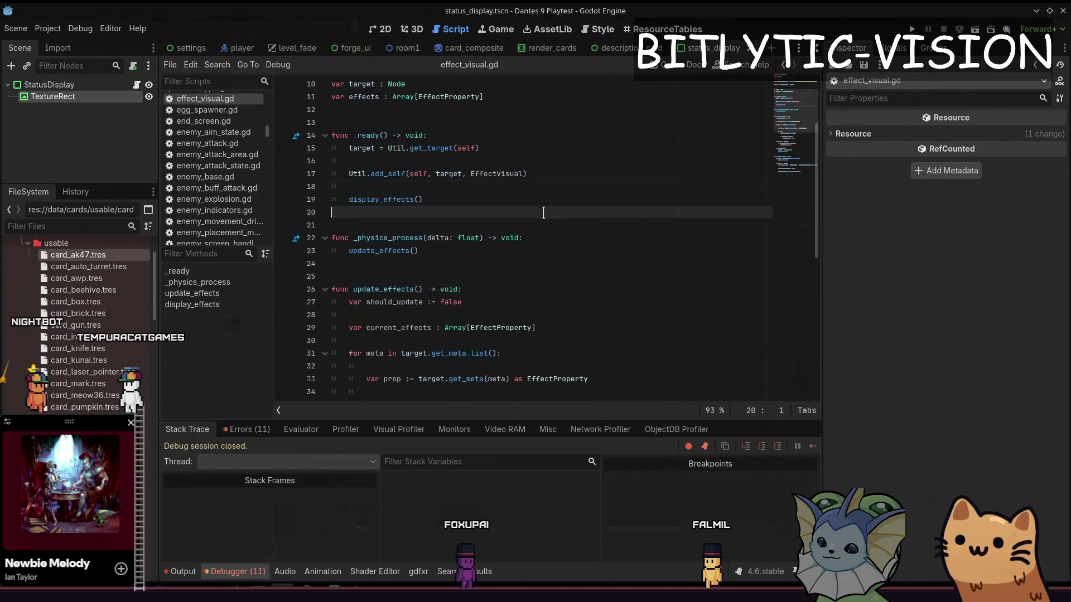
pyautogui.scroll(4, 574, 239)
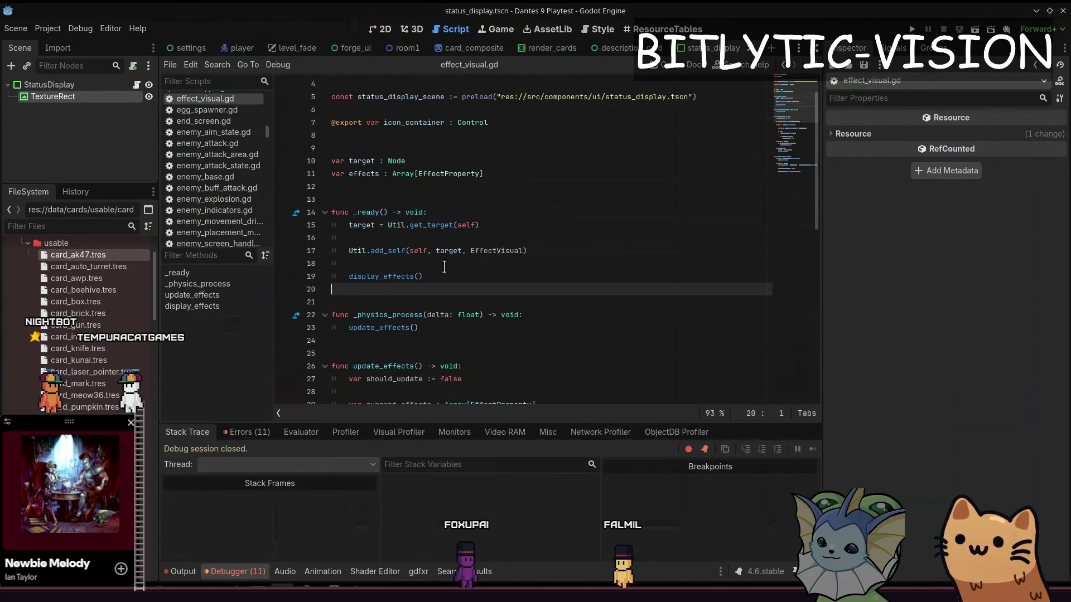
pyautogui.click(470, 106)
pyautogui.hotkey('shift', 'alt', 'o')
# Step: Open effect_handler.gd and find the add_source line in apply_effect
pyautogui.write('effect_handler.gd')
pyautogui.press('Return')
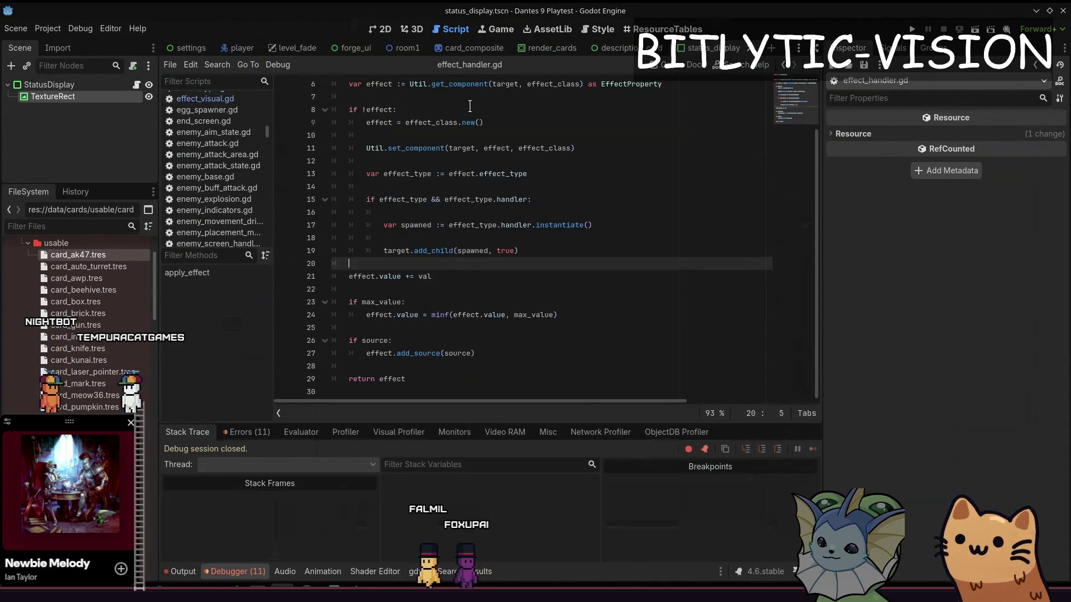
pyautogui.press('pagedown')
pyautogui.press('pageup')
pyautogui.press('Down')
pyautogui.press('Down')
pyautogui.press('Down')
pyautogui.press('Down')
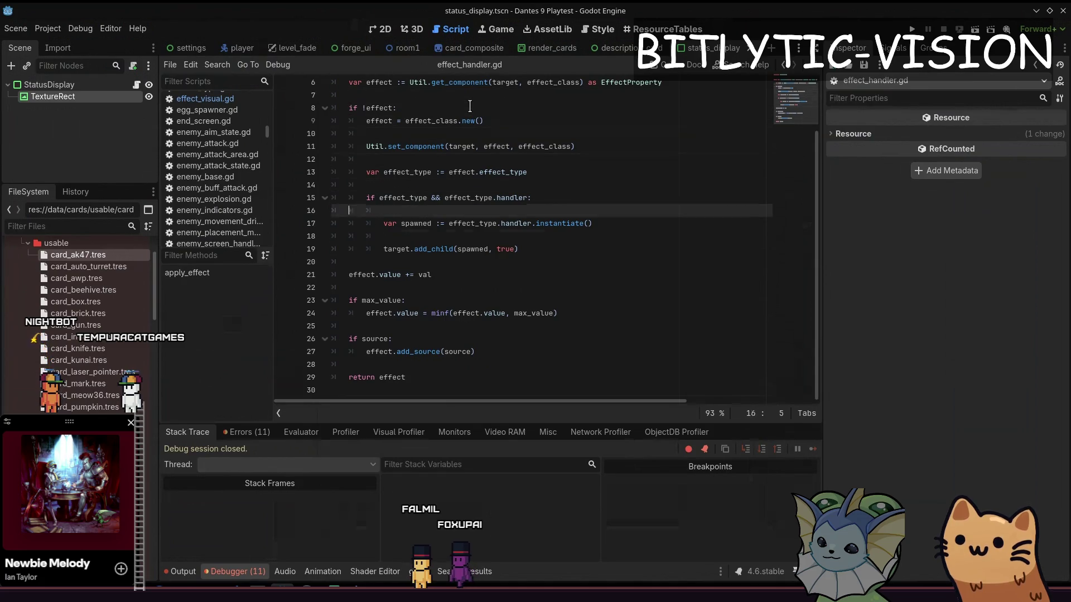
pyautogui.press('Up')
pyautogui.press('Up')
pyautogui.press('Up')
pyautogui.press('pageup')
pyautogui.press('pagedown')
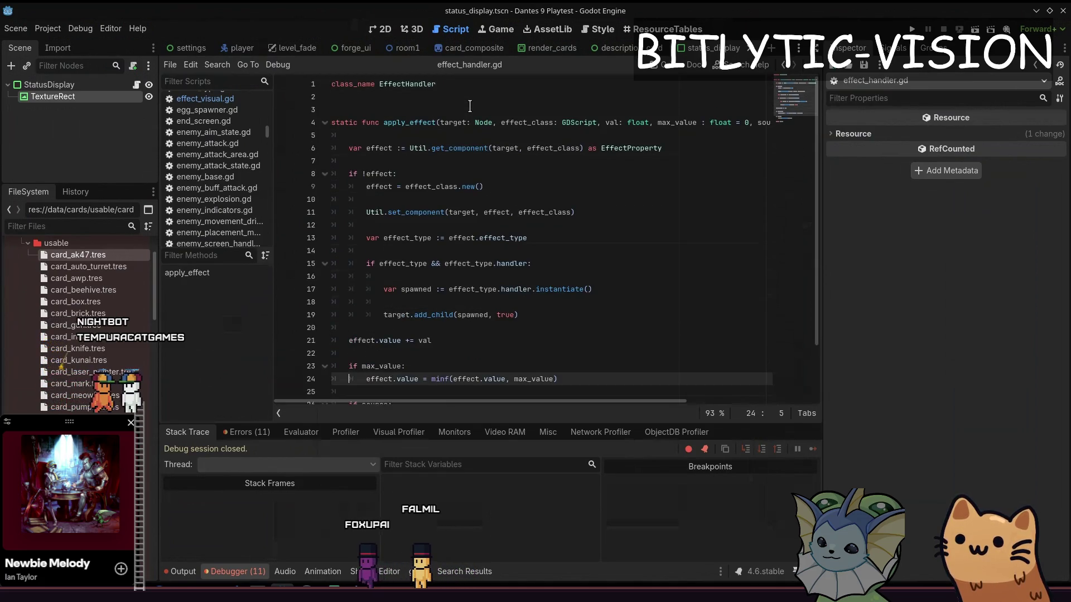
pyautogui.press('Down')
pyautogui.press('Down')
pyautogui.press('Down')
pyautogui.press('Down')
pyautogui.press('Up')
pyautogui.press('Up')
pyautogui.press('Up')
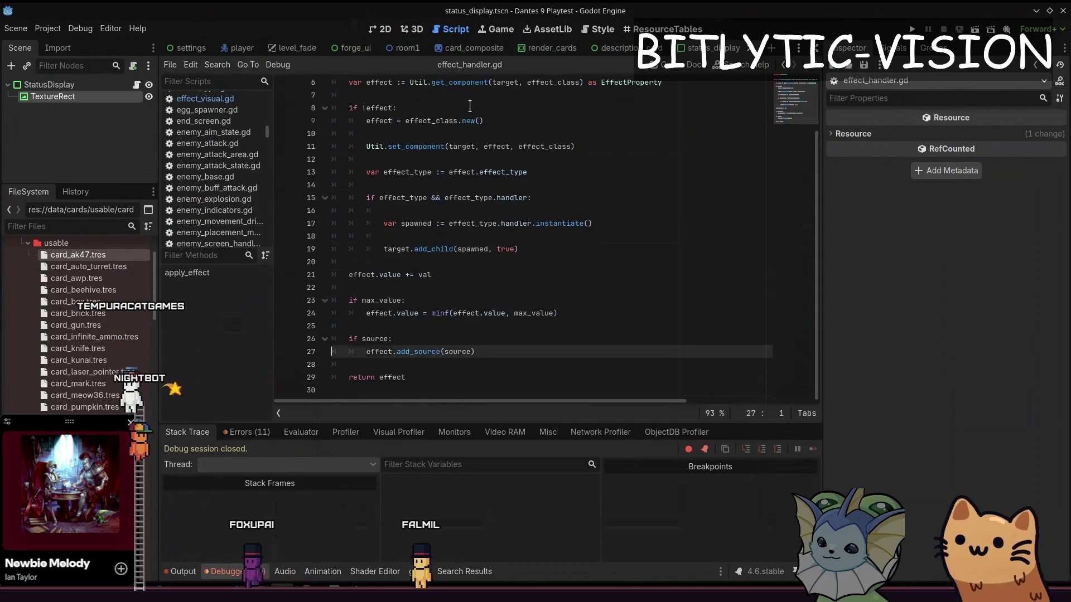
# Step: Add var visual := Util.get_component(target, EffectVisual) as EffectVisual after add_source
pyautogui.press('Return')
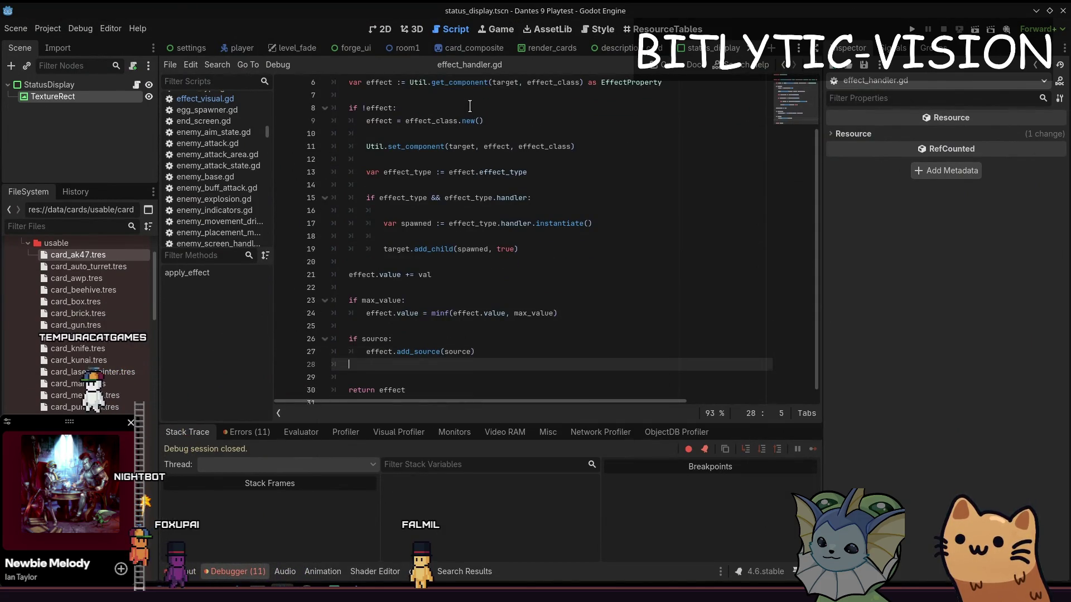
pyautogui.press('BackSpace')
pyautogui.press('Return')
pyautogui.press('Return')
pyautogui.write('if ')
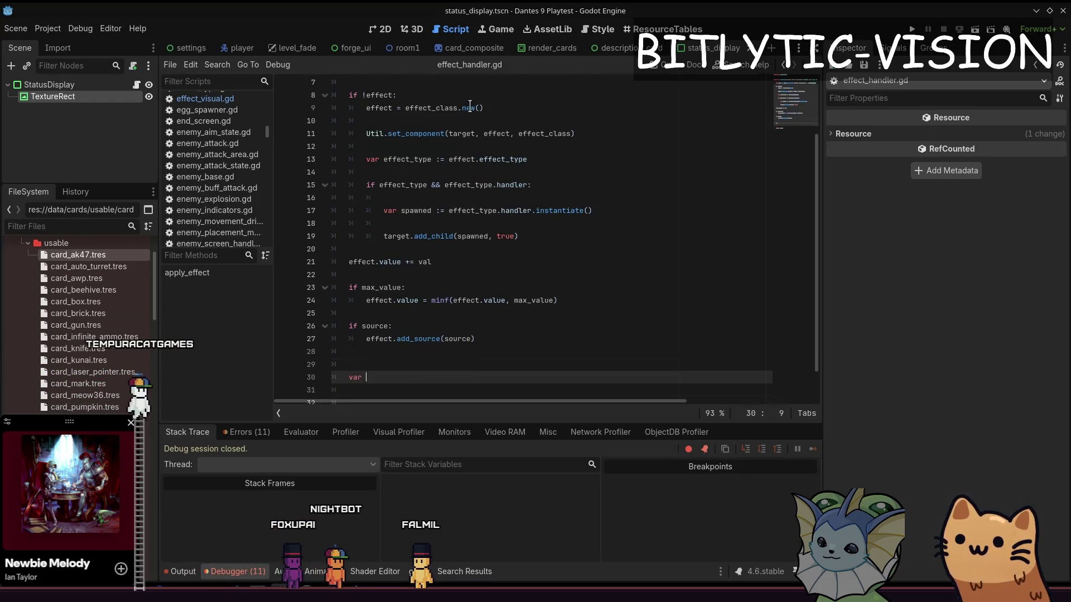
pyautogui.write('= EffectVisual')
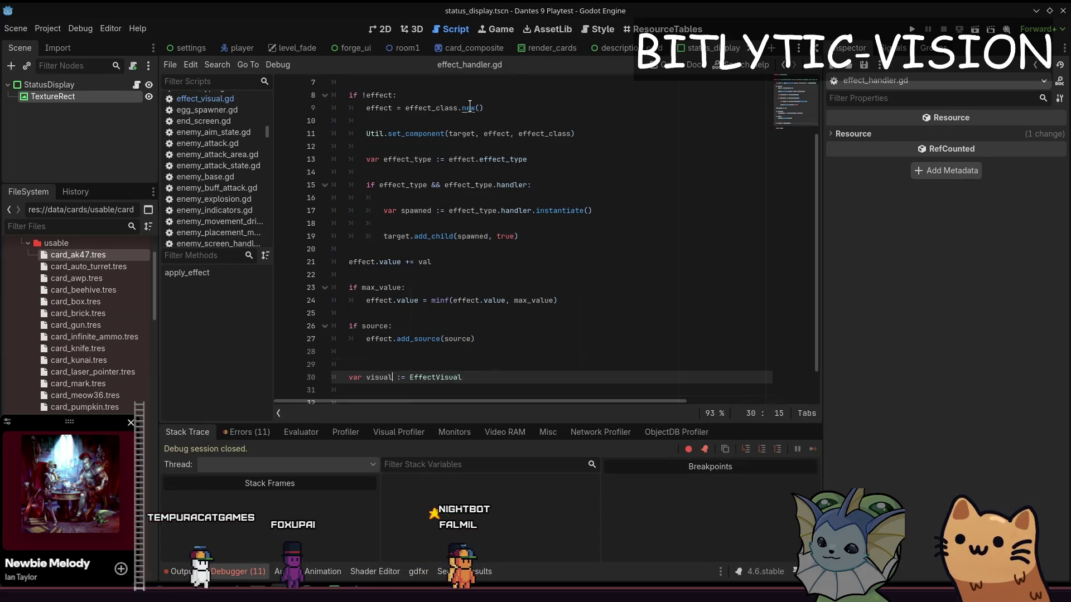
pyautogui.write('mponent(')
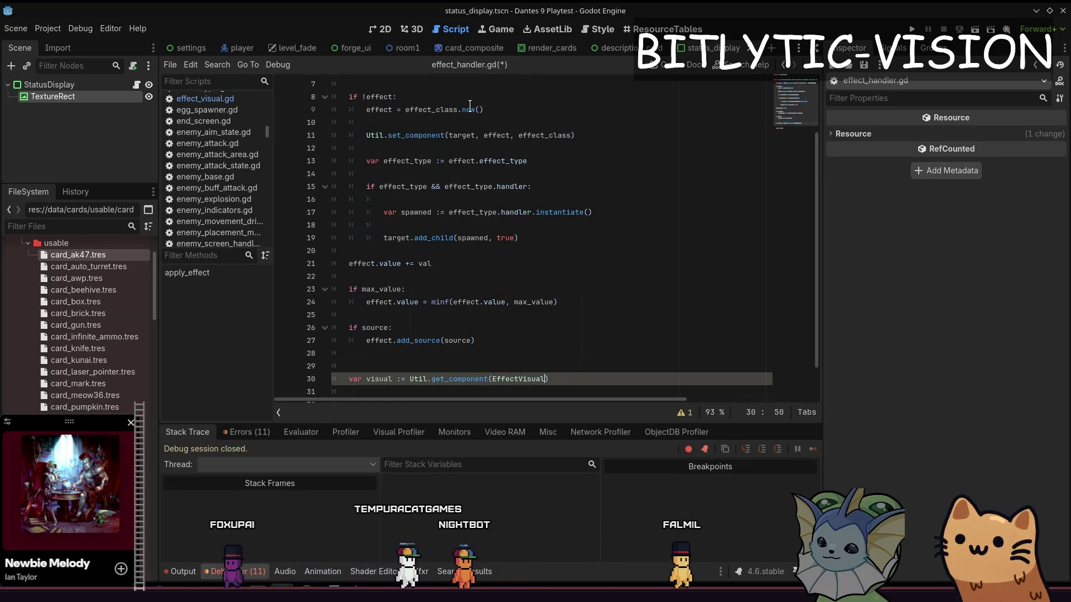
pyautogui.hotkey('ctrl', 'Left')
pyautogui.scroll(2, 470, 106)
pyautogui.scroll(-3, 479, 120)
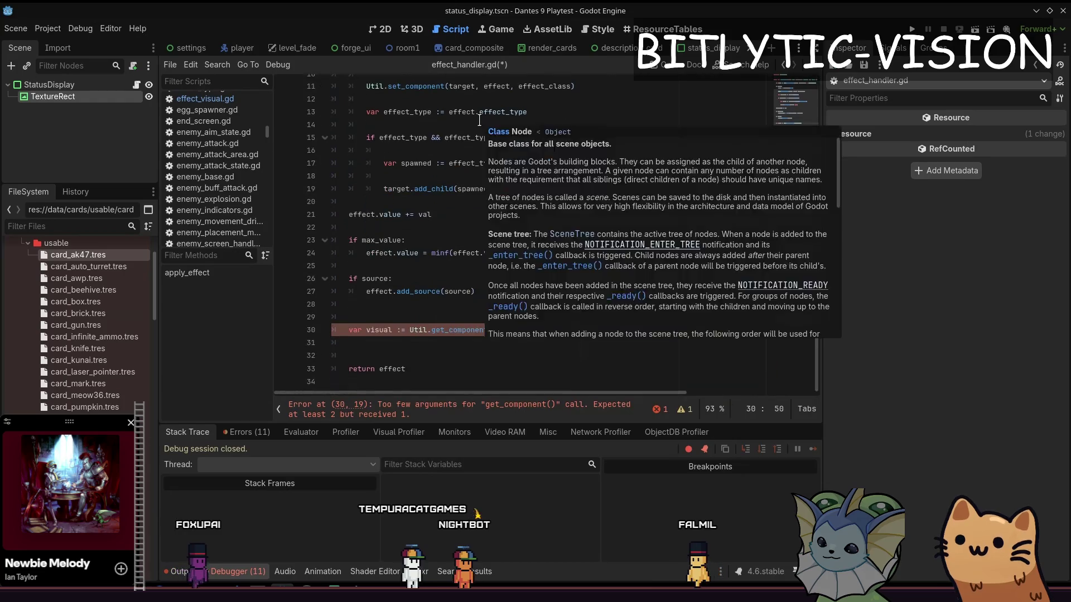
pyautogui.press('End')
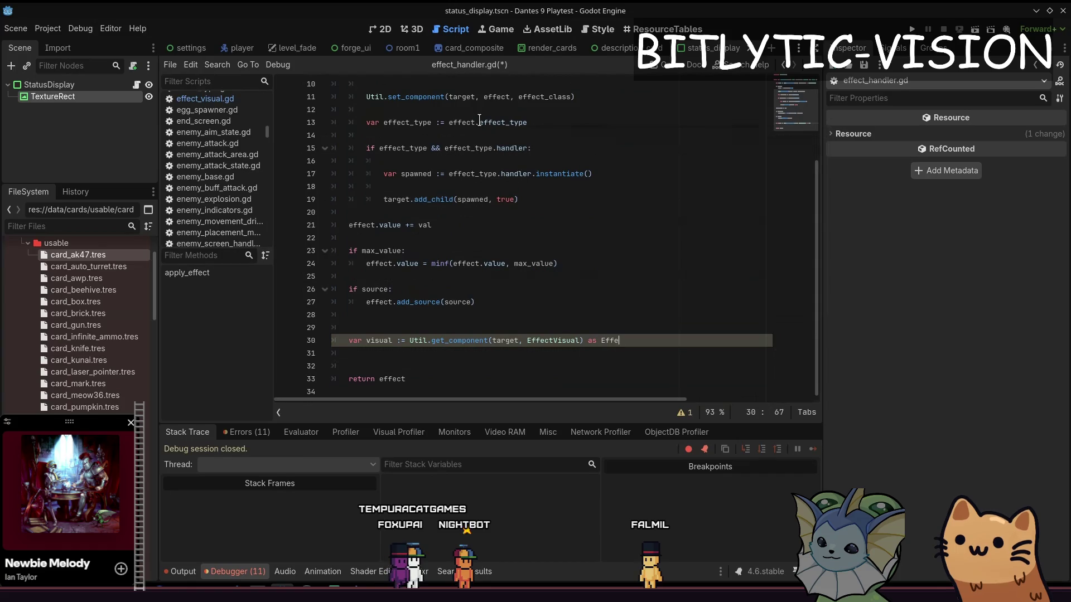
# Step: Begin an if !visual: branch, then add a blank line near the top of the file
pyautogui.press('Return')
pyautogui.press('Return')
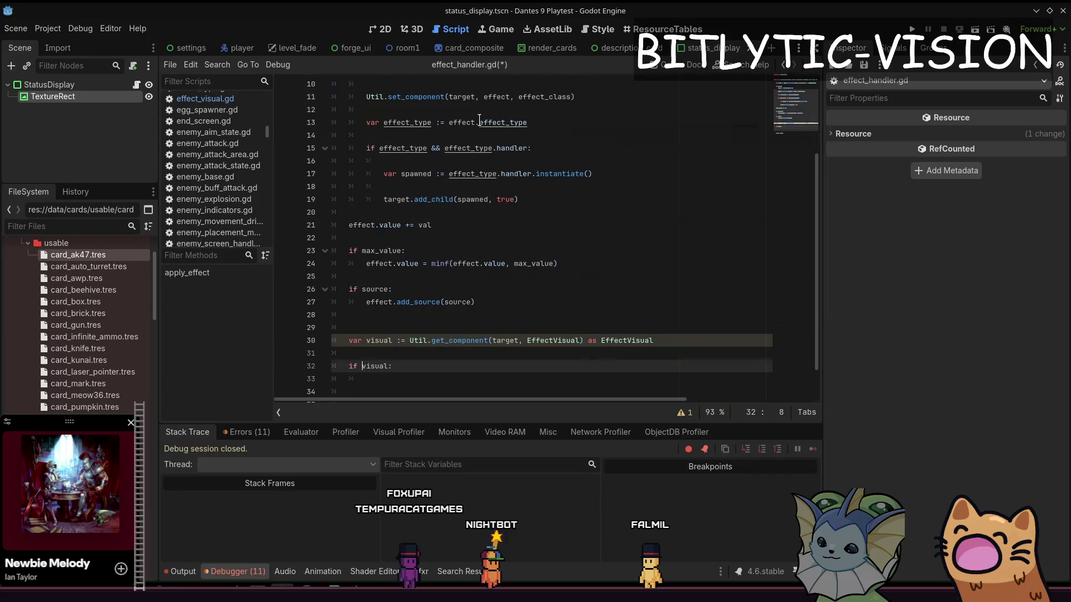
pyautogui.write('!')
pyautogui.press('End')
pyautogui.press('Return')
pyautogui.write('al = Effe')
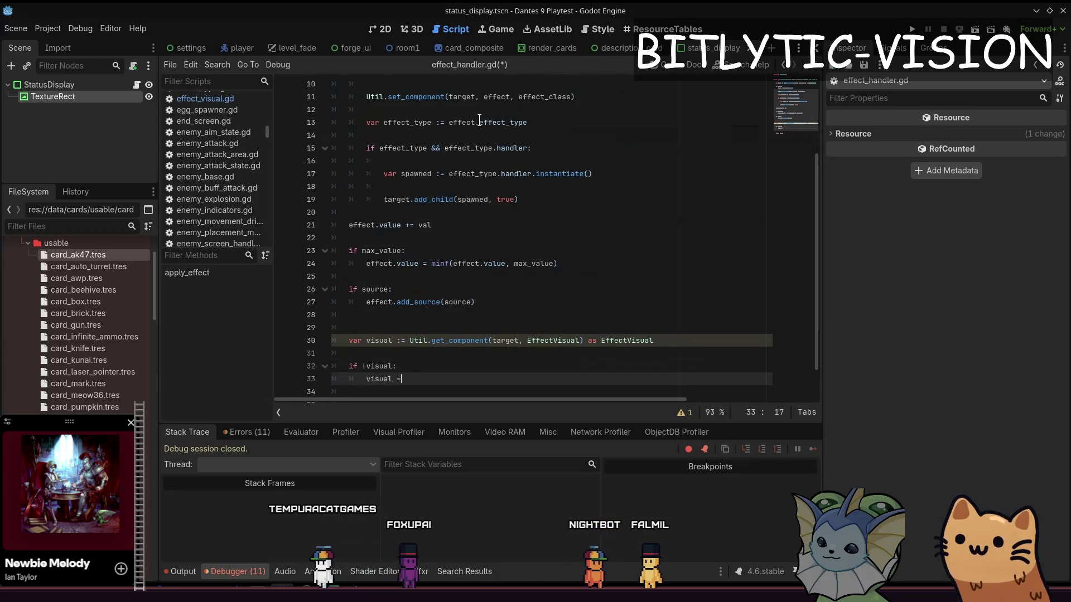
pyautogui.press('Return')
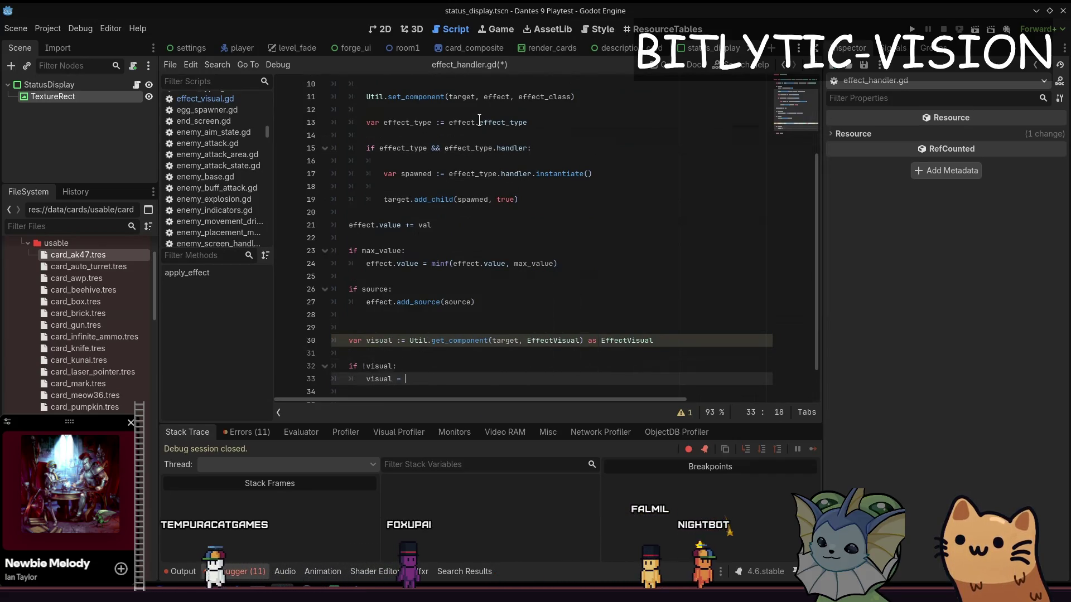
pyautogui.scroll(3, 479, 119)
pyautogui.click(479, 120)
pyautogui.press('Return')
pyautogui.press('Return')
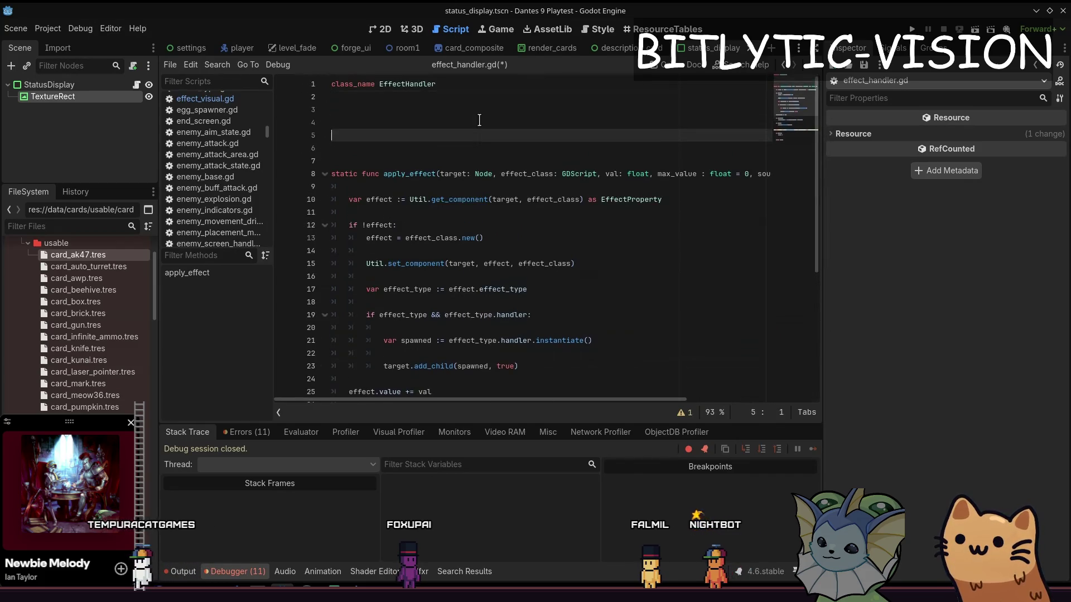
# Step: Add const effect_visual := preload("res://src/player/effect_visual.gd") near the top of effect_handler.gd
pyautogui.press('Up')
pyautogui.press('Up')
pyautogui.write('const effe')
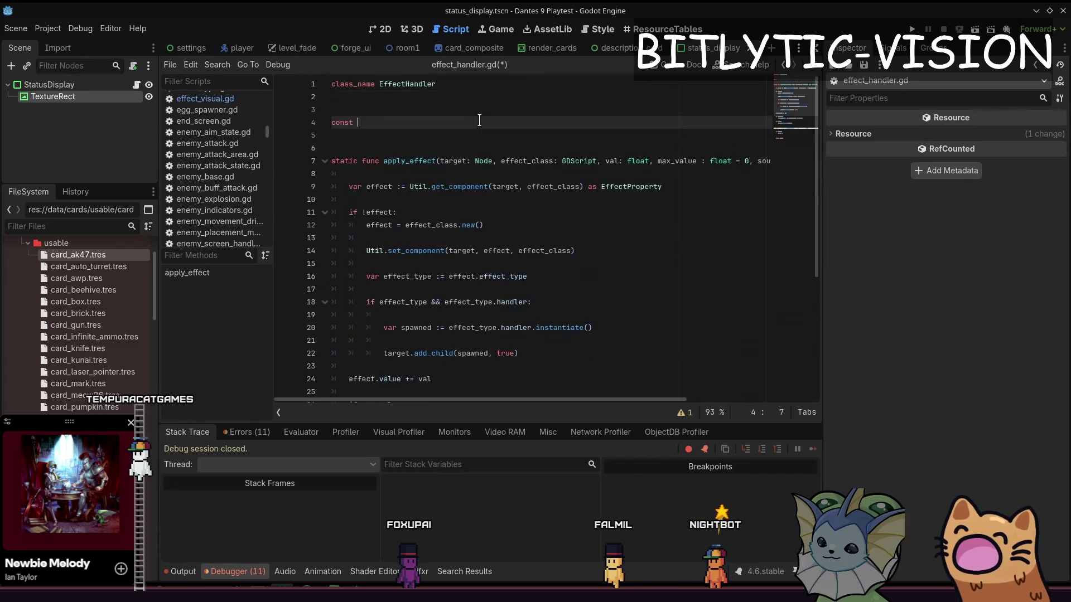
pyautogui.write('ct_visual :')
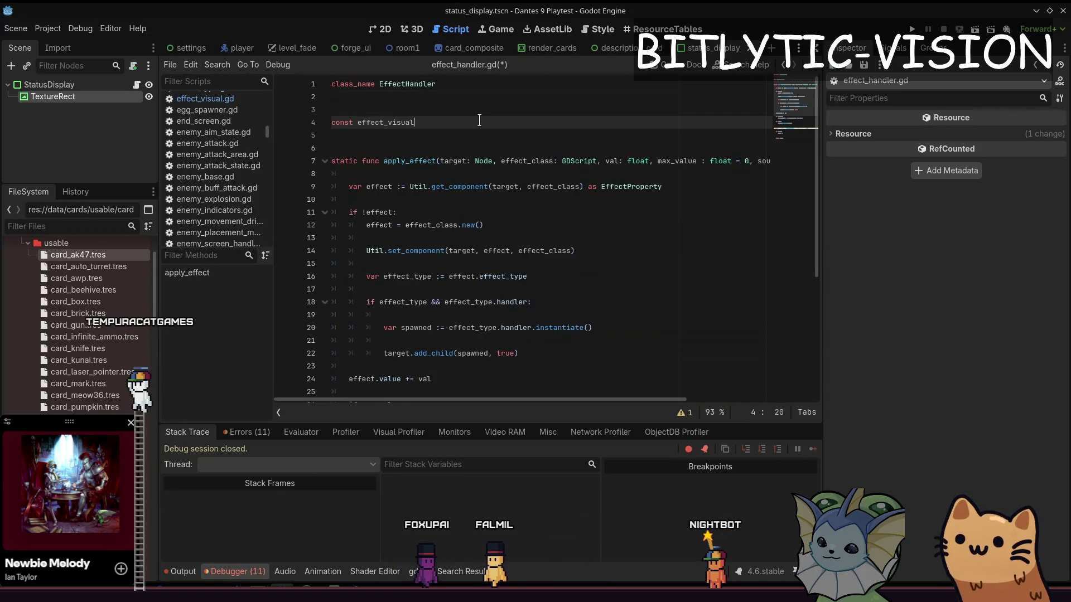
pyautogui.write('= preload("')
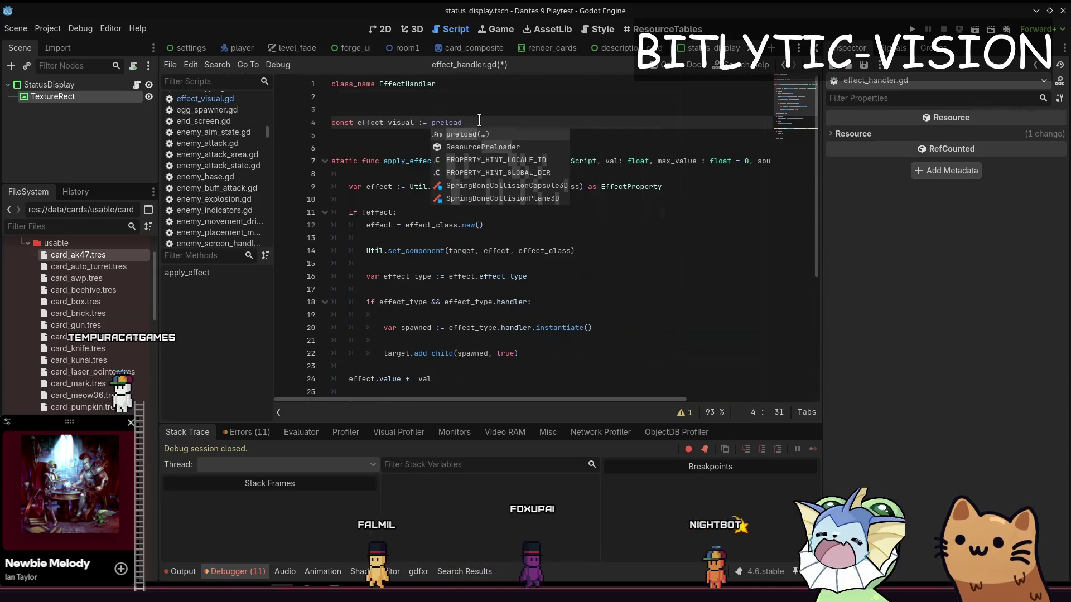
pyautogui.write('res://')
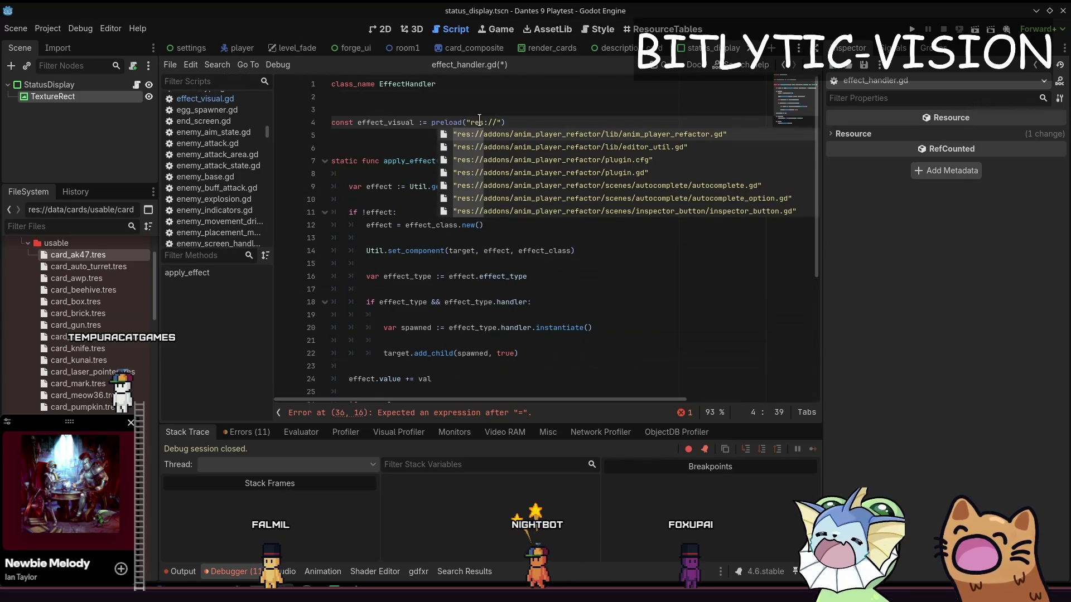
pyautogui.write('effect')
pyautogui.press('BackSpace')
pyautogui.press('BackSpace')
pyautogui.press('BackSpace')
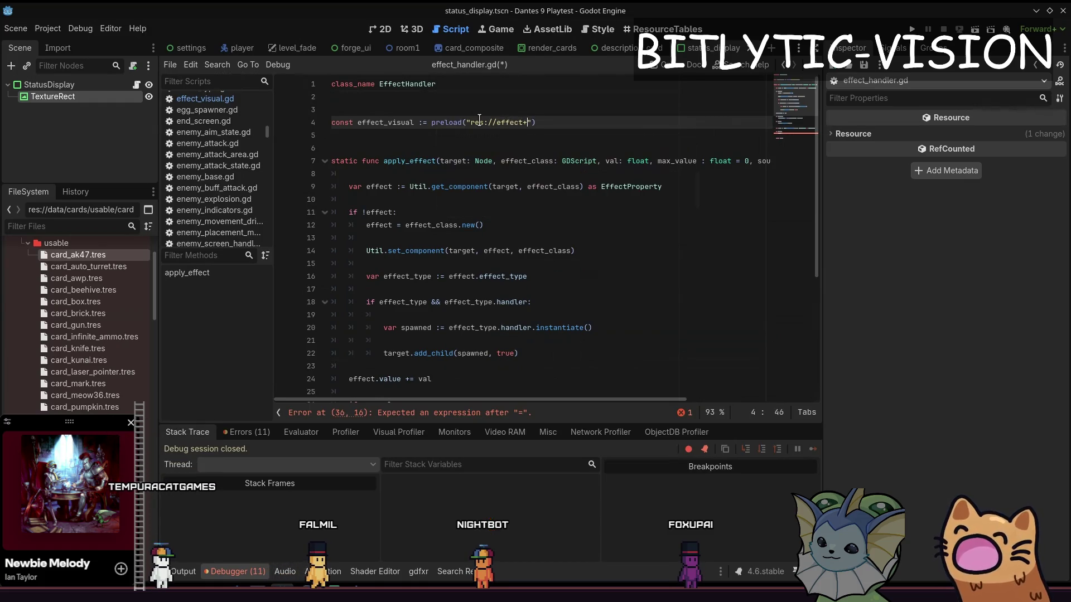
pyautogui.write('_visual.')
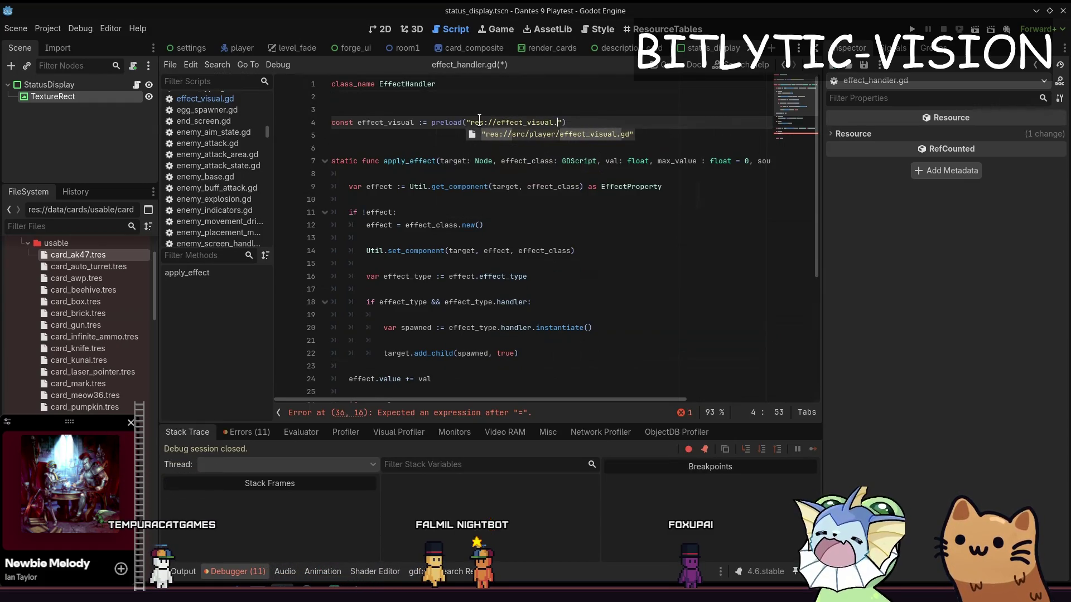
pyautogui.press('Return')
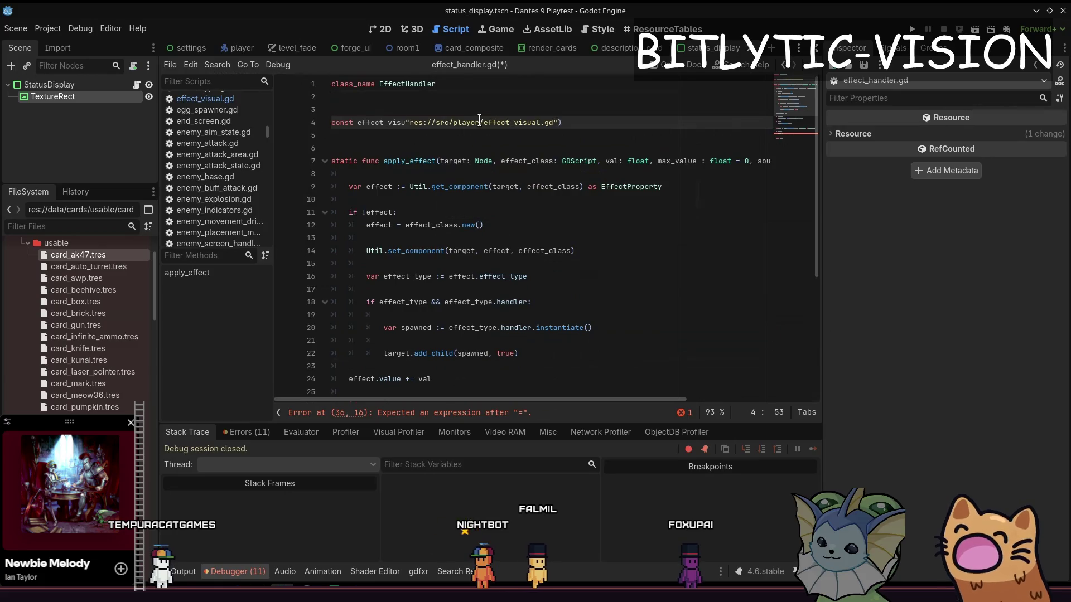
pyautogui.press('pagedown')
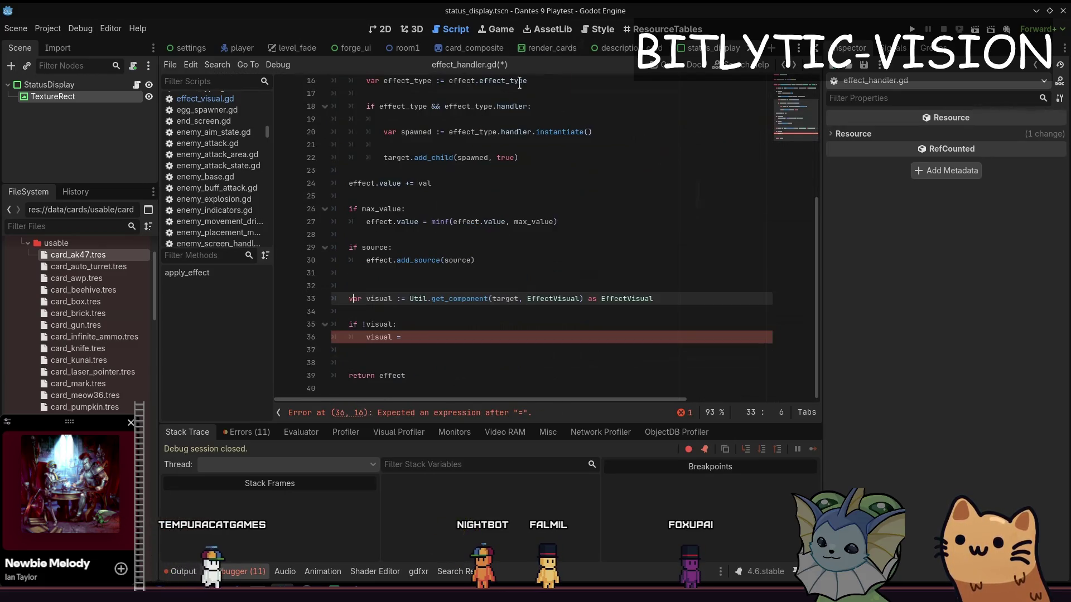
pyautogui.click(238, 48)
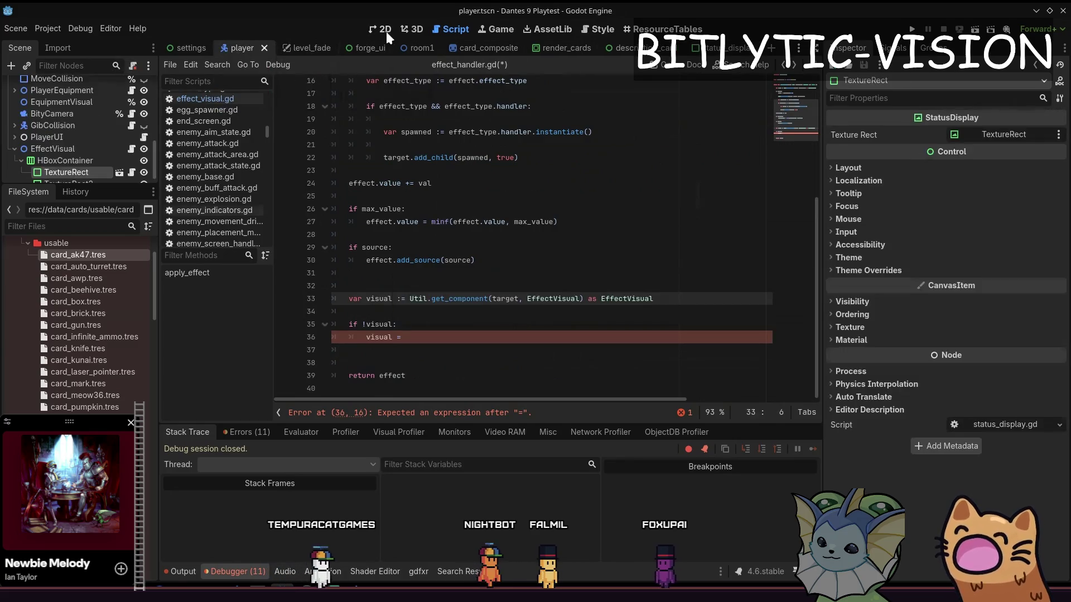
# Step: Save the EffectVisual node as effect_visual.tscn in res://src/components/ui and confirm the move
pyautogui.click(385, 29)
pyautogui.moveTo(83, 184); pyautogui.dragTo(84, 392)
pyautogui.click(68, 342)
pyautogui.rightClick(74, 342)
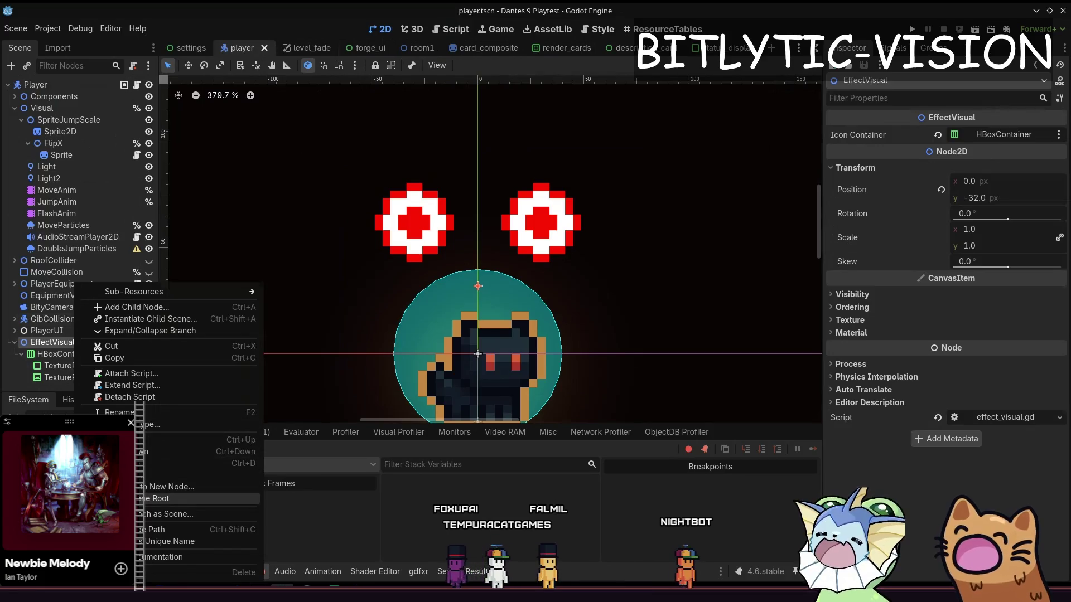
pyautogui.click(195, 514)
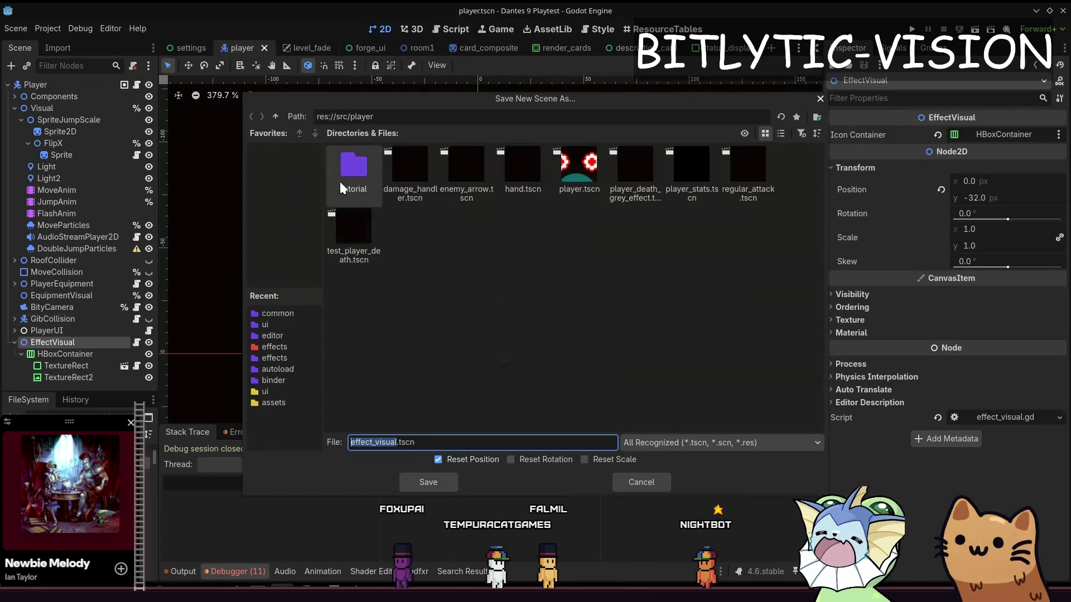
pyautogui.click(276, 117)
pyautogui.doubleClick(466, 167)
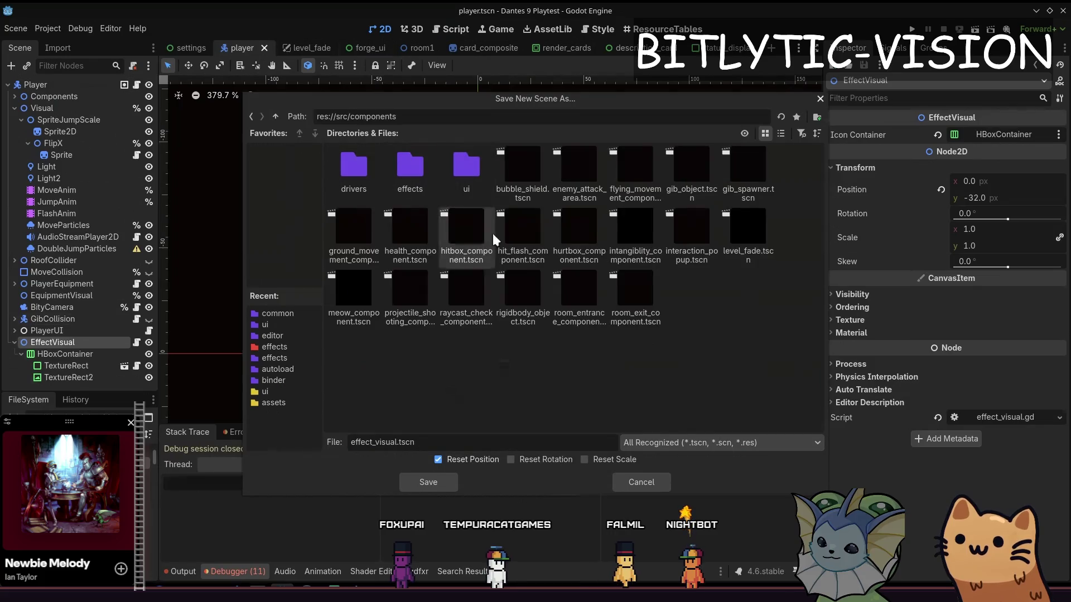
pyautogui.doubleClick(410, 167)
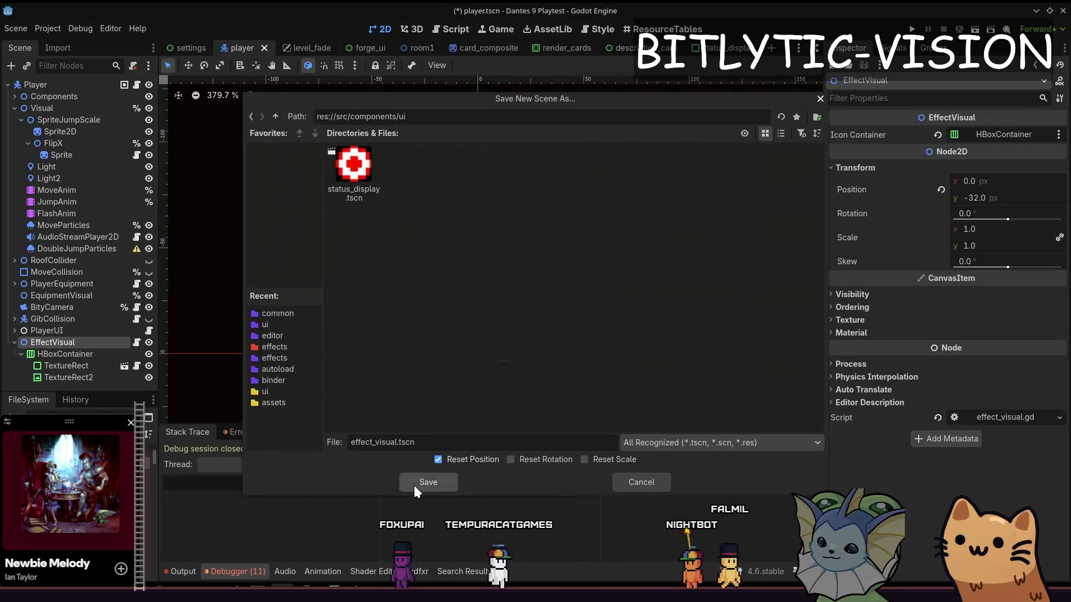
pyautogui.click(414, 483)
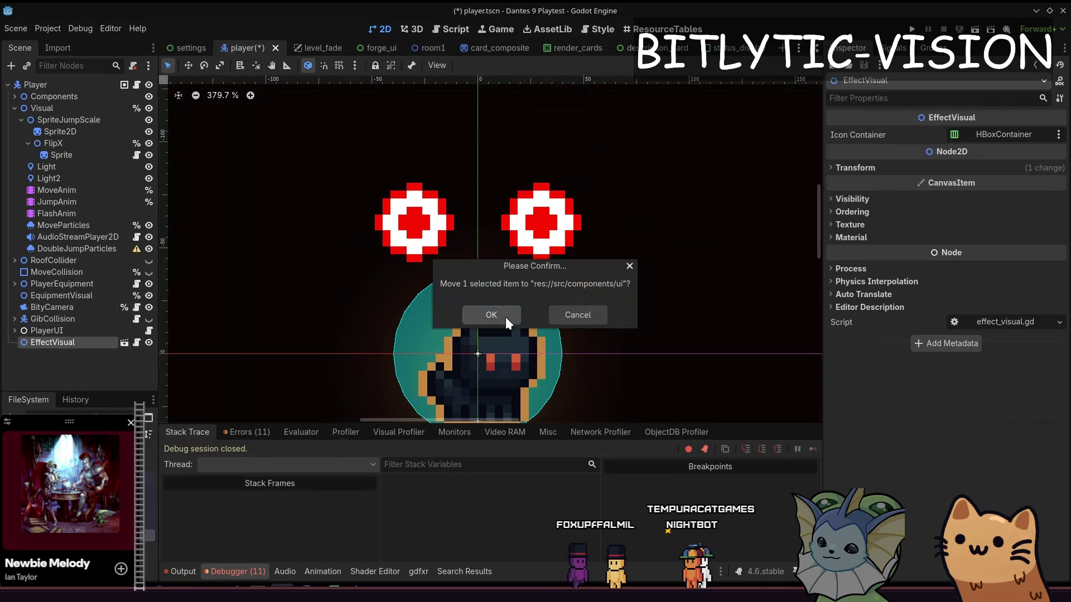
pyautogui.press('Return')
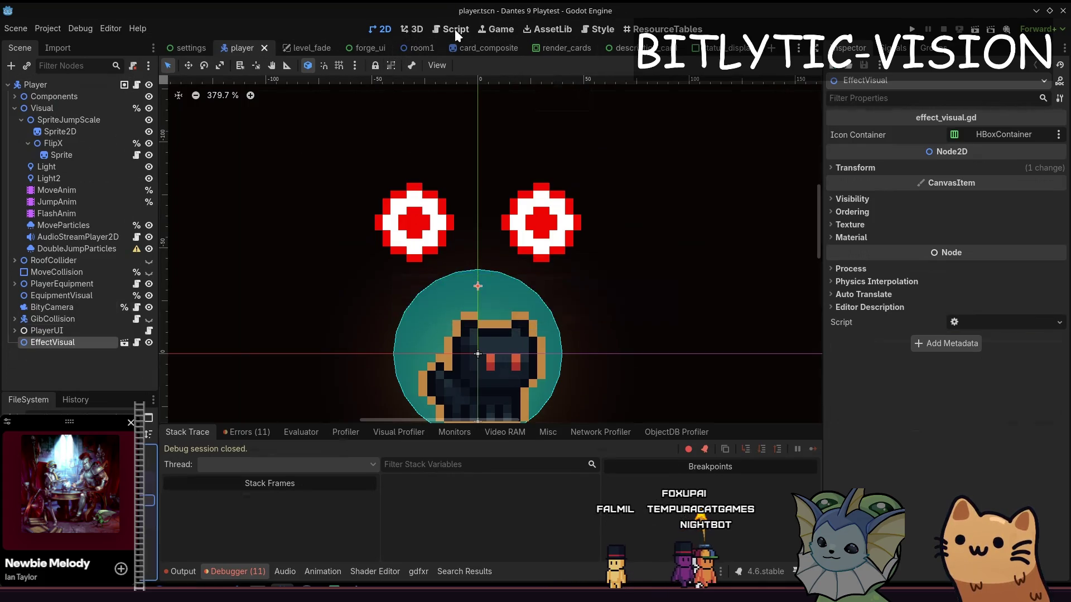
pyautogui.click(454, 29)
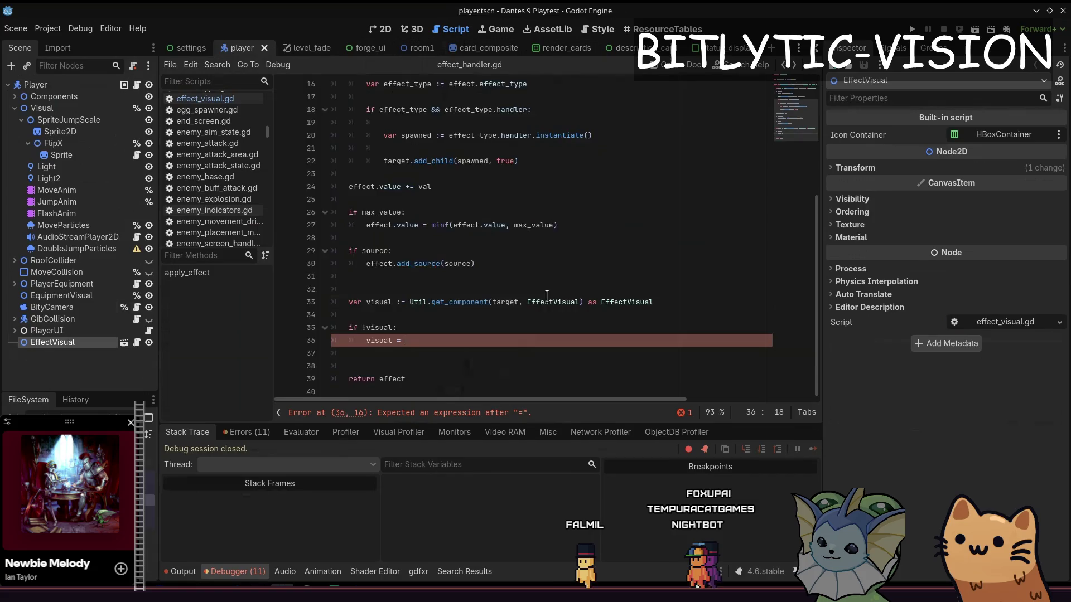
# Step: Point the line 4 preload constant at the effect_visual scene
pyautogui.scroll(5, 544, 302)
pyautogui.click(500, 123)
pyautogui.write('effect_')
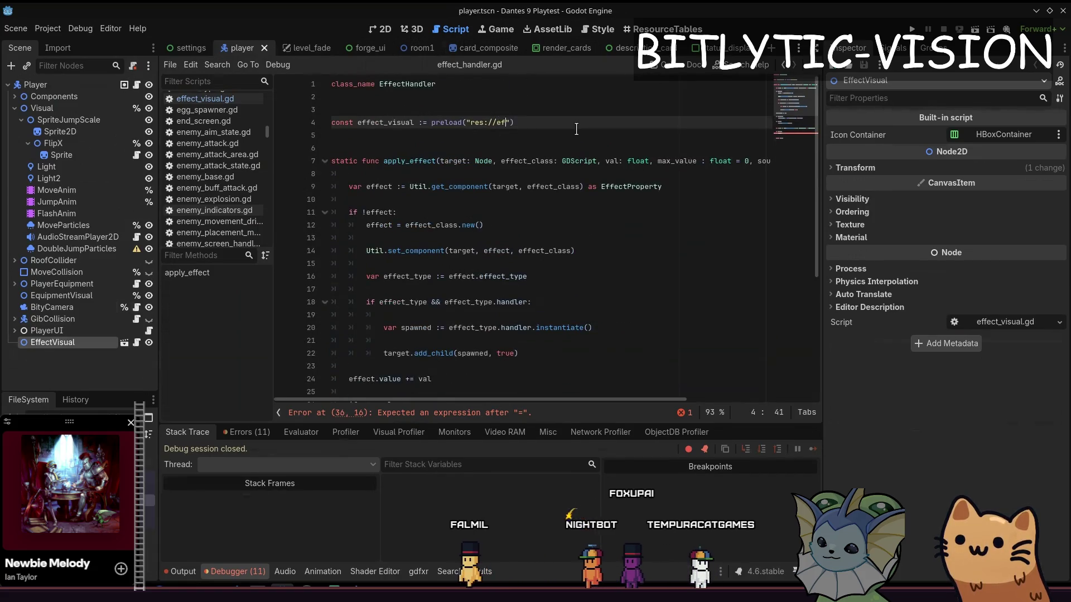
pyautogui.write('vis')
pyautogui.press('Return')
pyautogui.hotkey('shift', 'Home')
pyautogui.hotkey('ctrl', 'x')
# Step: In the if !visual branch, set visual = effect_visual.instantiate()
pyautogui.hotkey('ctrl', 'End')
pyautogui.press('Up')
pyautogui.press('Up')
pyautogui.press('Up')
pyautogui.press('End')
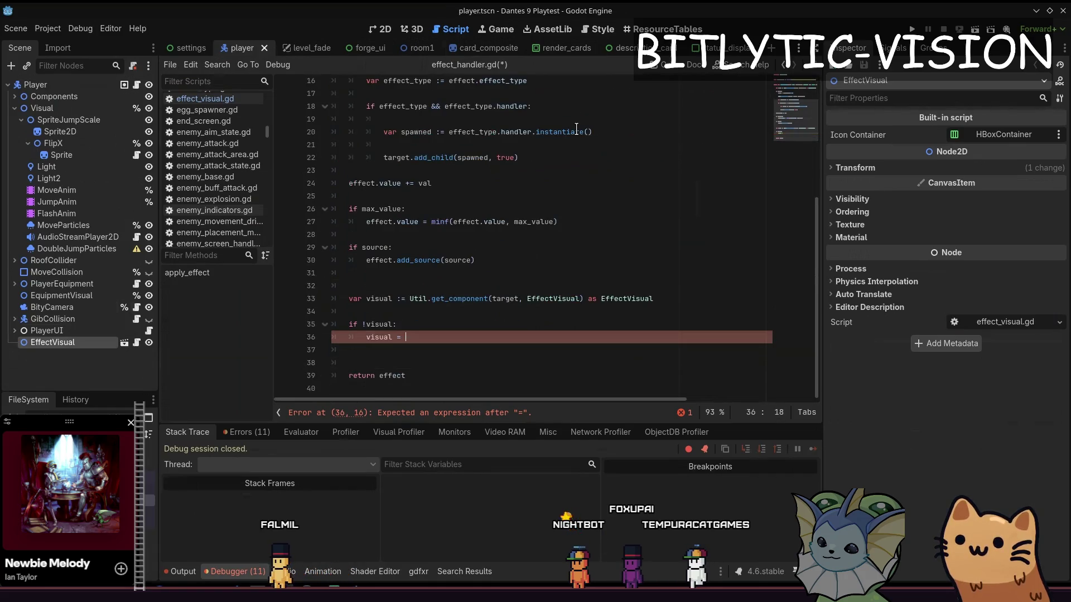
pyautogui.press('Return')
pyautogui.write('.instanti')
pyautogui.press('Return')
pyautogui.press('End')
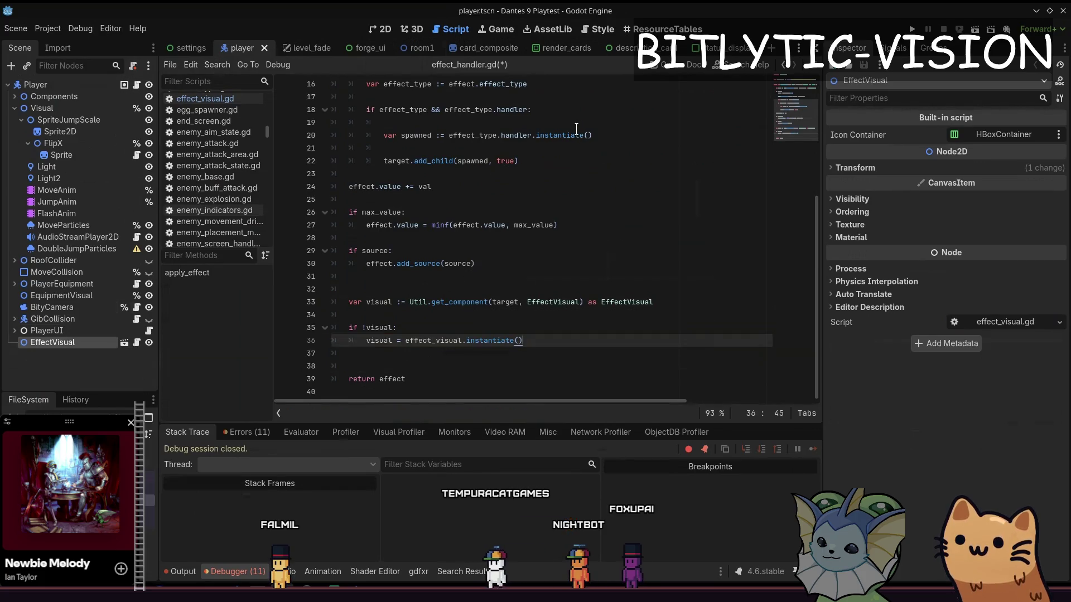
# Step: Add target.add_child(visual) below the instantiate line and save
pyautogui.press('Return')
pyautogui.press('Return')
pyautogui.write('visual.')
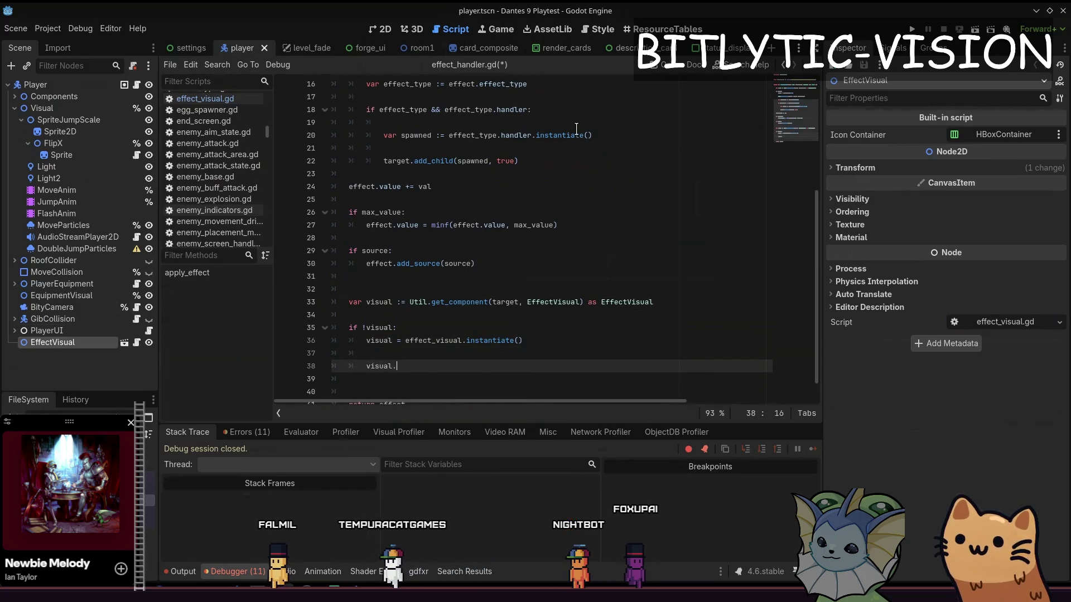
pyautogui.press('BackSpace')
pyautogui.press('BackSpace')
pyautogui.press('BackSpace')
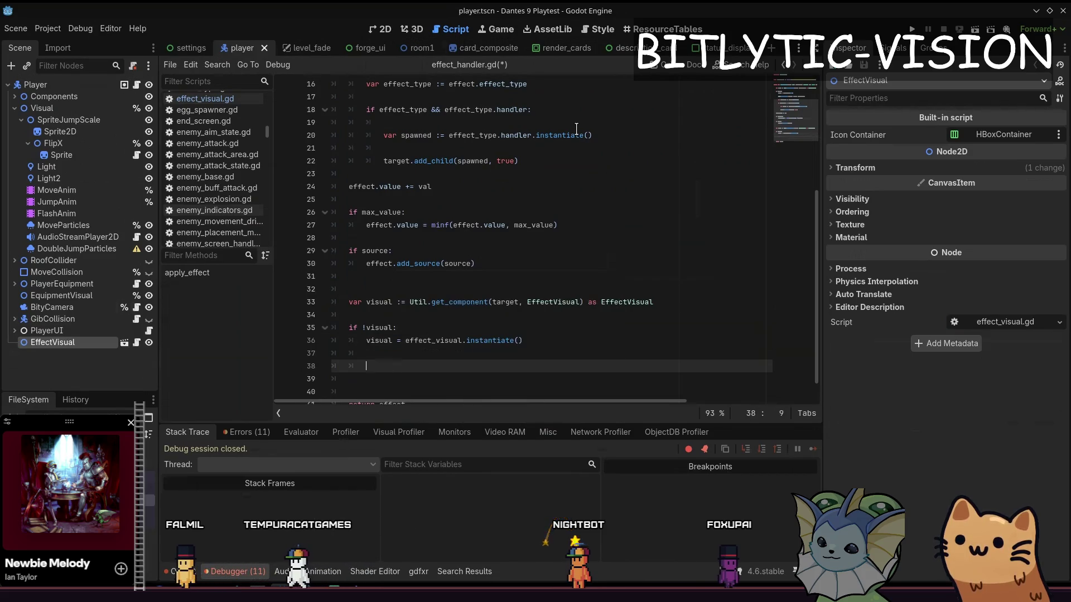
pyautogui.write('target.add_')
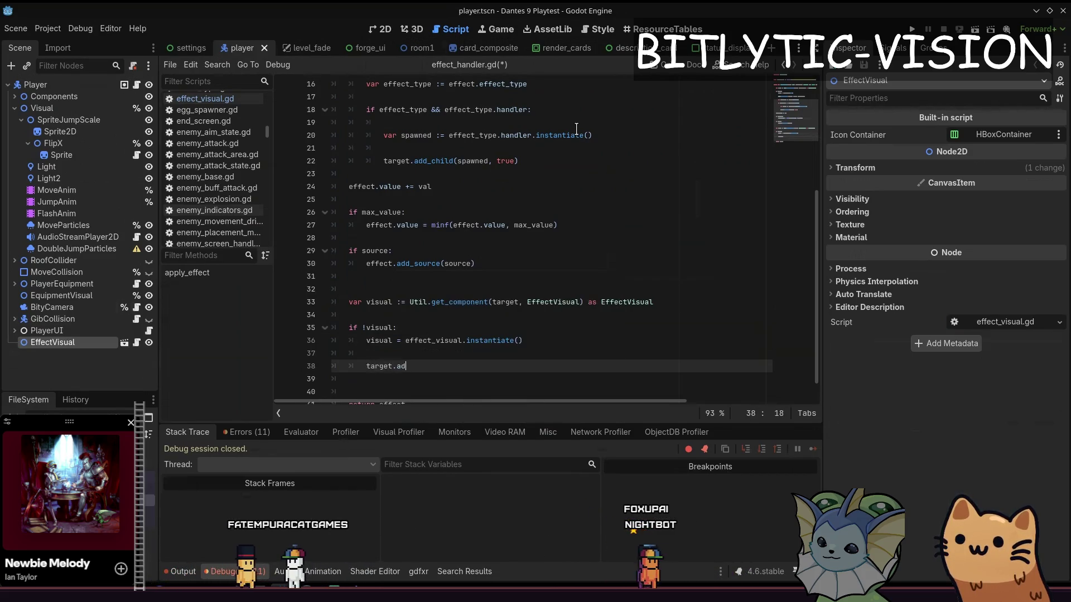
pyautogui.write('c')
pyautogui.press('Return')
pyautogui.write('visual')
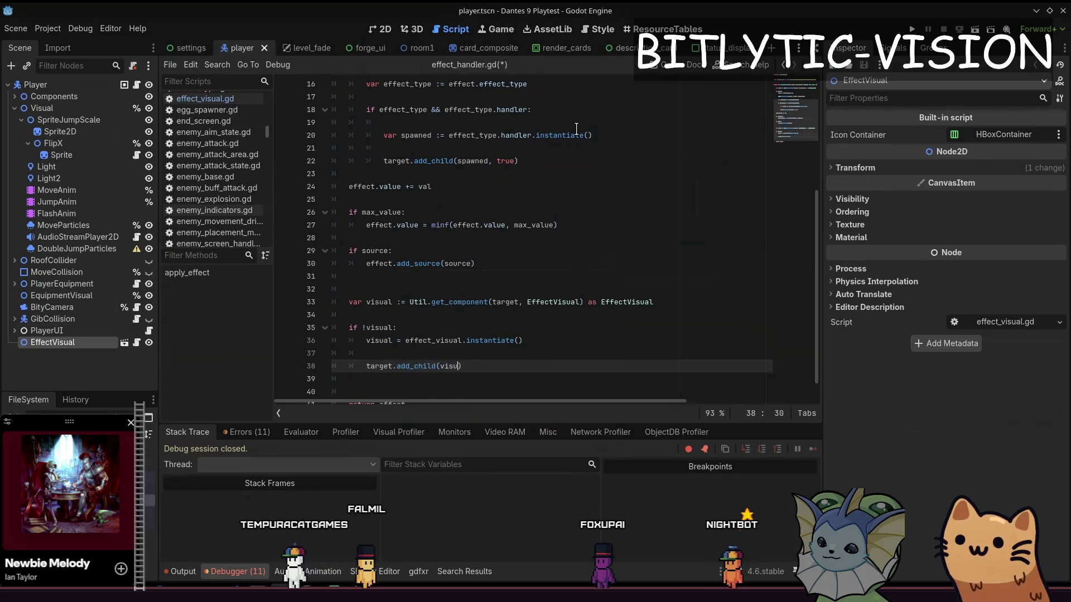
pyautogui.write(')')
pyautogui.hotkey('ctrl', 's')
# Step: Remove the extra blank line above var visual, save, and run the game
pyautogui.press('Up')
pyautogui.press('Up')
pyautogui.press('Up')
pyautogui.press('Up')
pyautogui.hotkey('ctrl', 'shift', 'k')
pyautogui.press('Down')
pyautogui.press('Down')
pyautogui.hotkey('ctrl', 's')
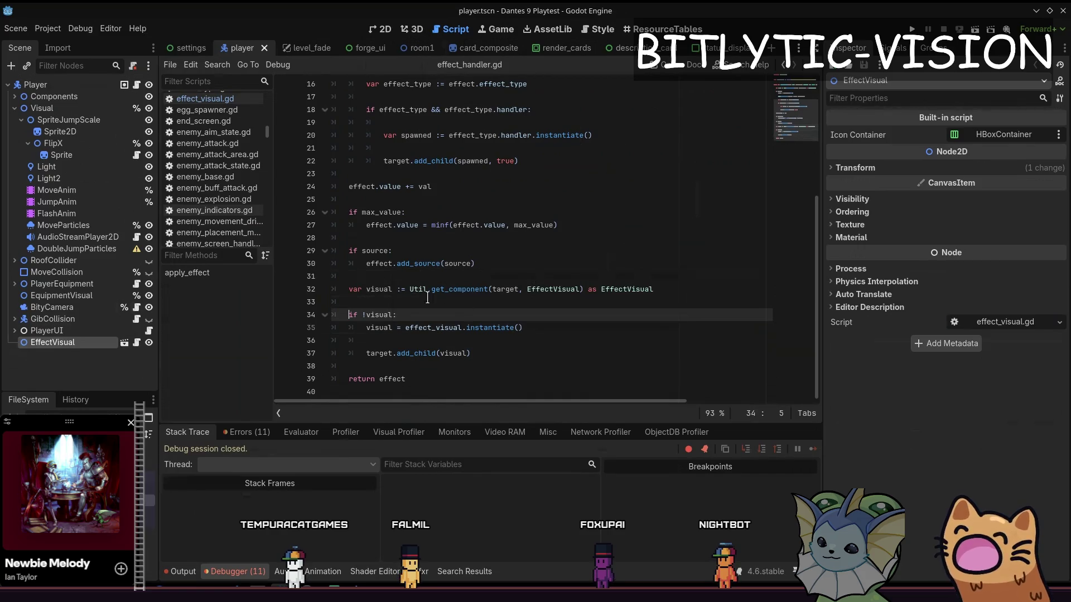
pyautogui.click(913, 29)
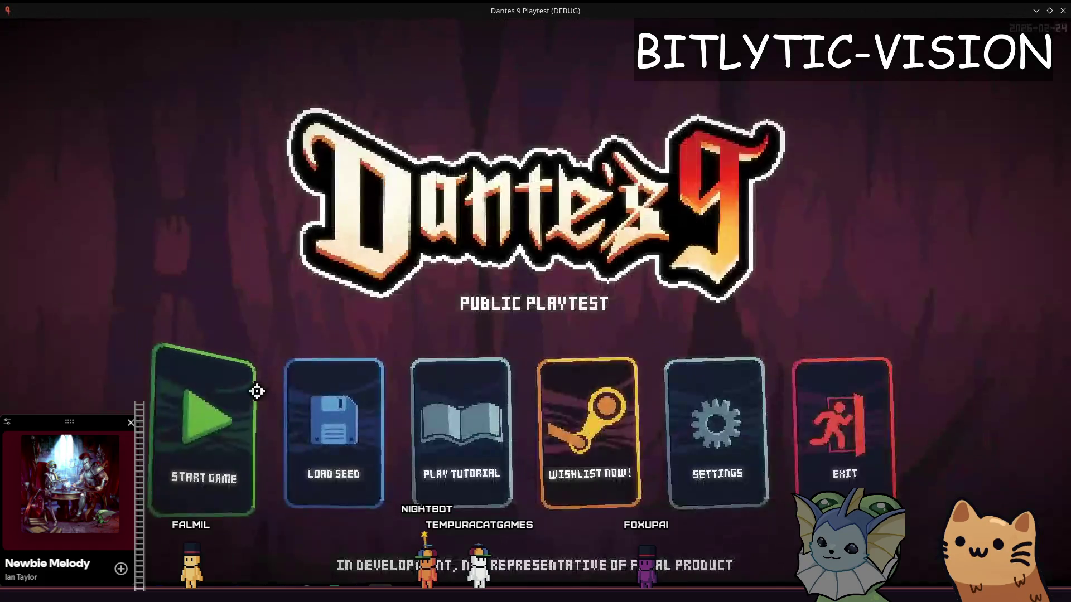
# Step: Start a game and spawn an enemy from the F1 debug menu, triggering the effect_visual.gd error
pyautogui.click(255, 390)
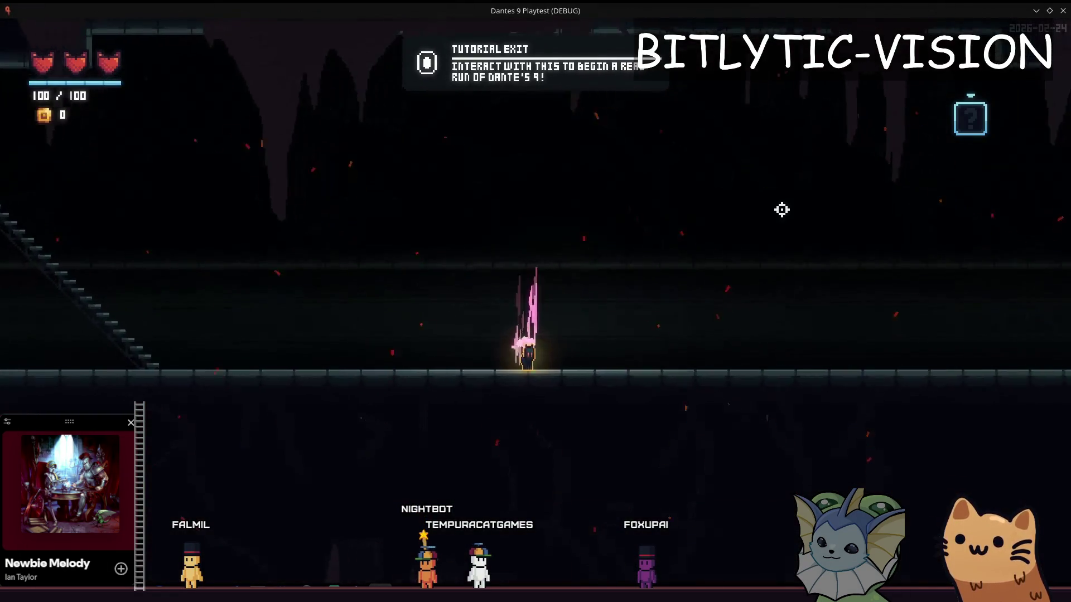
pyautogui.press('F1')
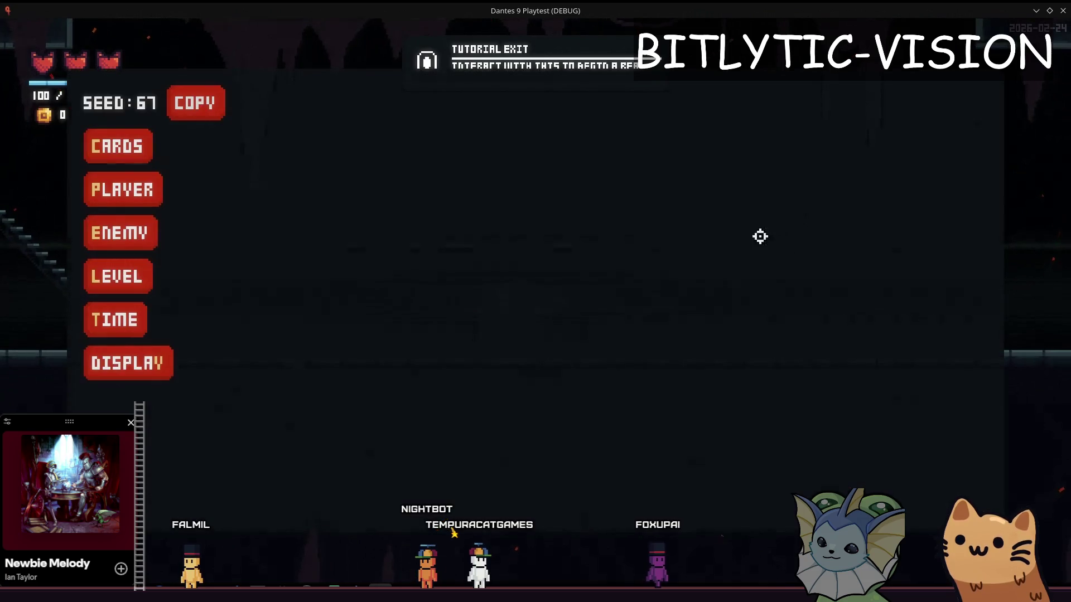
pyautogui.press('Down')
pyautogui.press('Down')
pyautogui.press('Return')
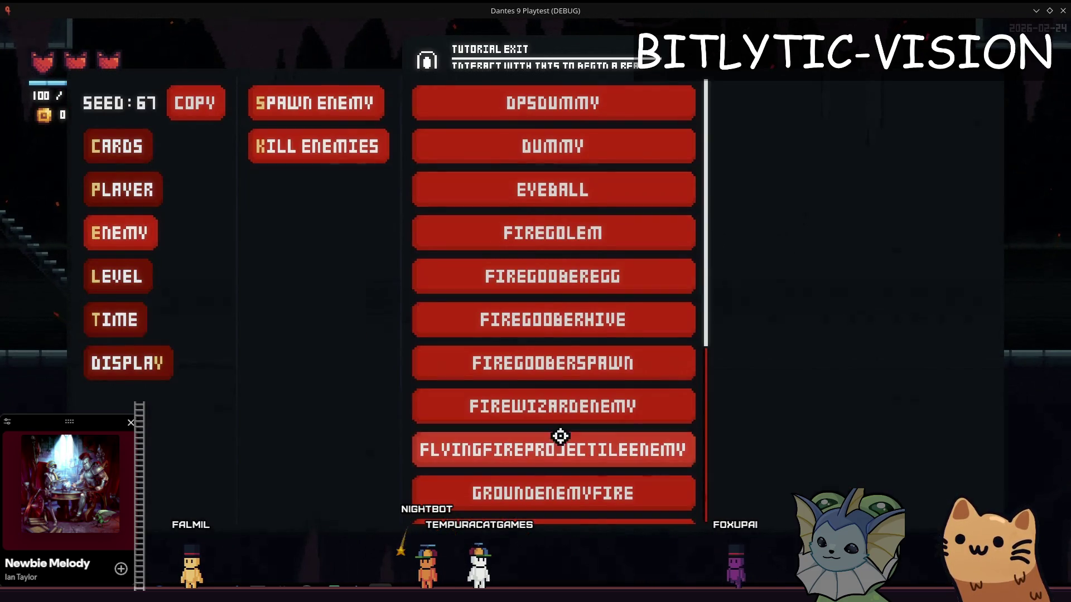
pyautogui.click(657, 430)
pyautogui.click(655, 411)
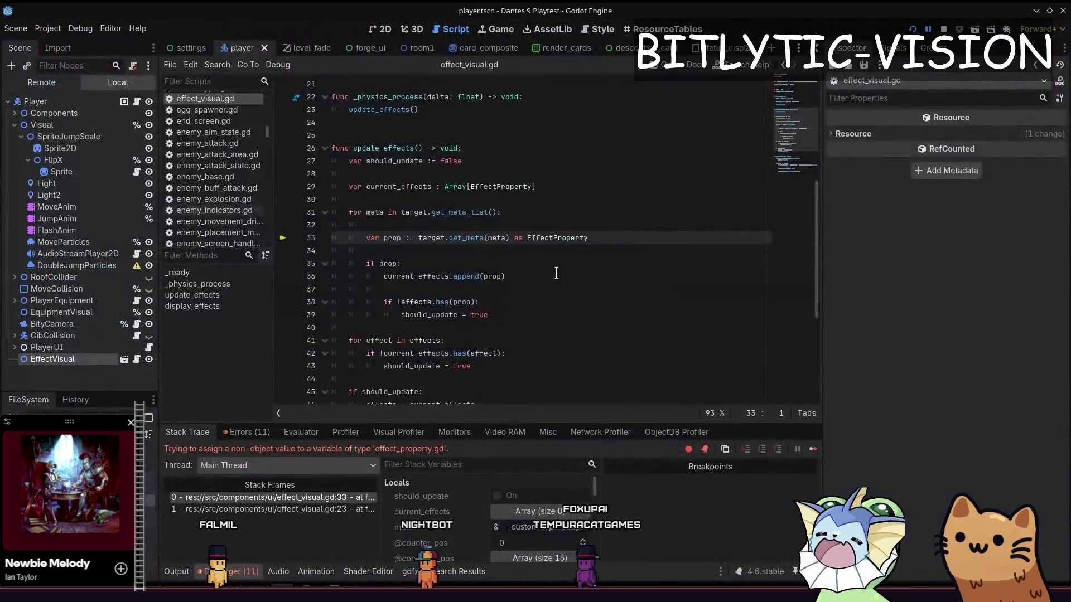
pyautogui.click(558, 250)
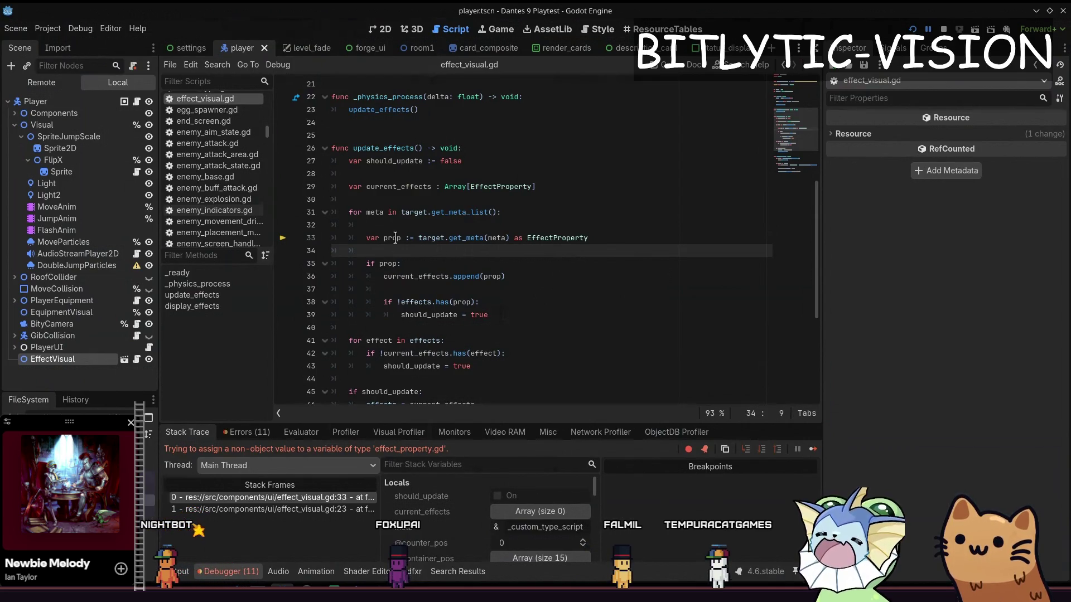
# Step: Check the loop variables' values and enlarge the debugger panel to see more of them
pyautogui.moveTo(394, 239)
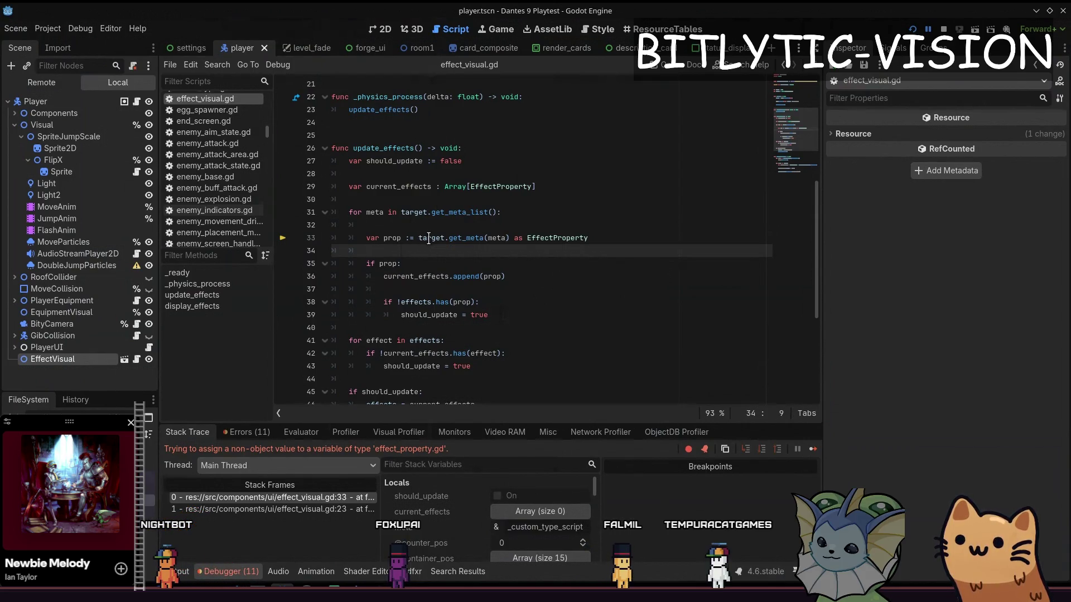
pyautogui.moveTo(428, 239)
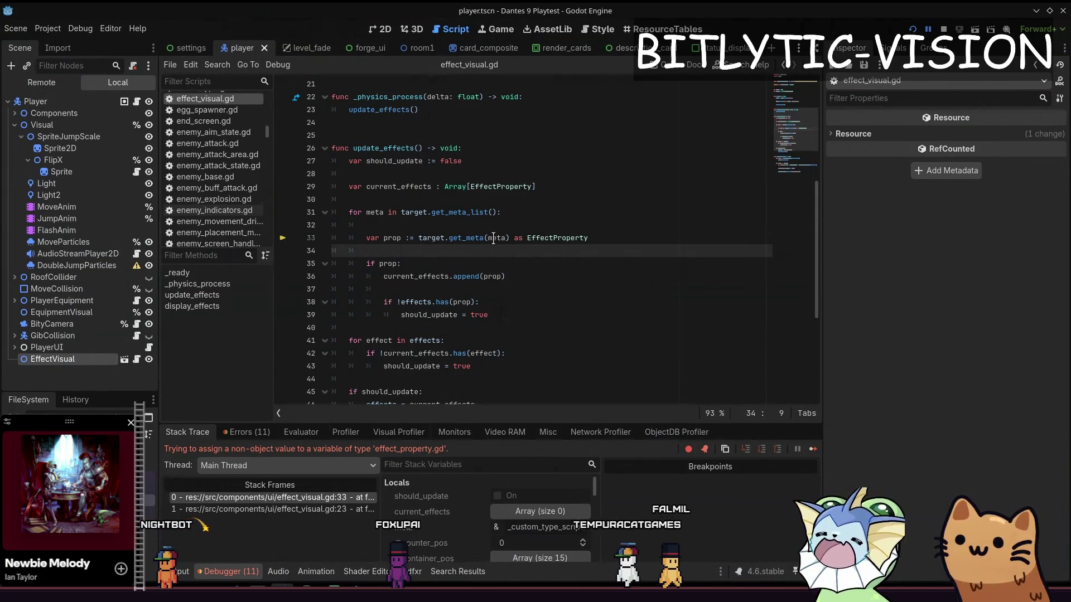
pyautogui.moveTo(493, 239)
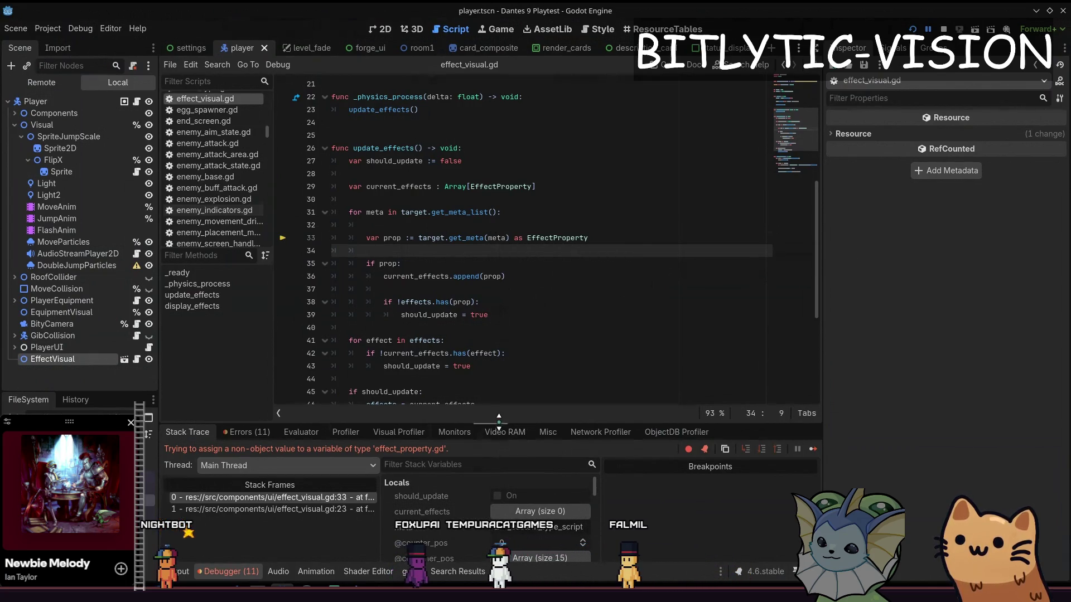
pyautogui.moveTo(498, 422); pyautogui.dragTo(498, 385)
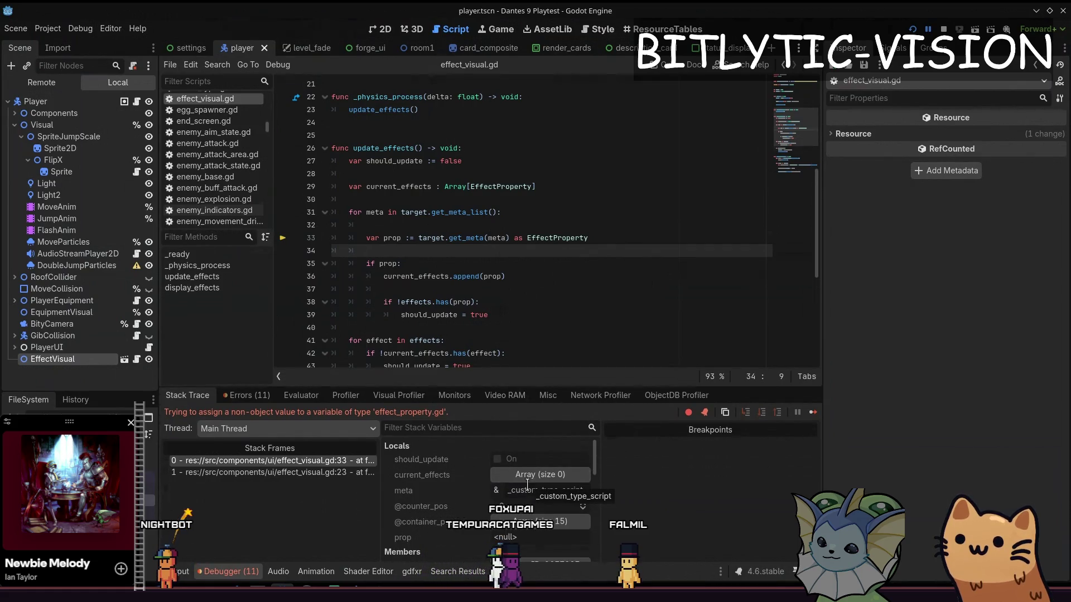
pyautogui.scroll(1, 527, 249)
pyautogui.scroll(1, 527, 249)
pyautogui.scroll(-1, 527, 249)
# Step: Read the get_meta_list documentation, then inspect the target enemy's properties and metadata
pyautogui.click(509, 276)
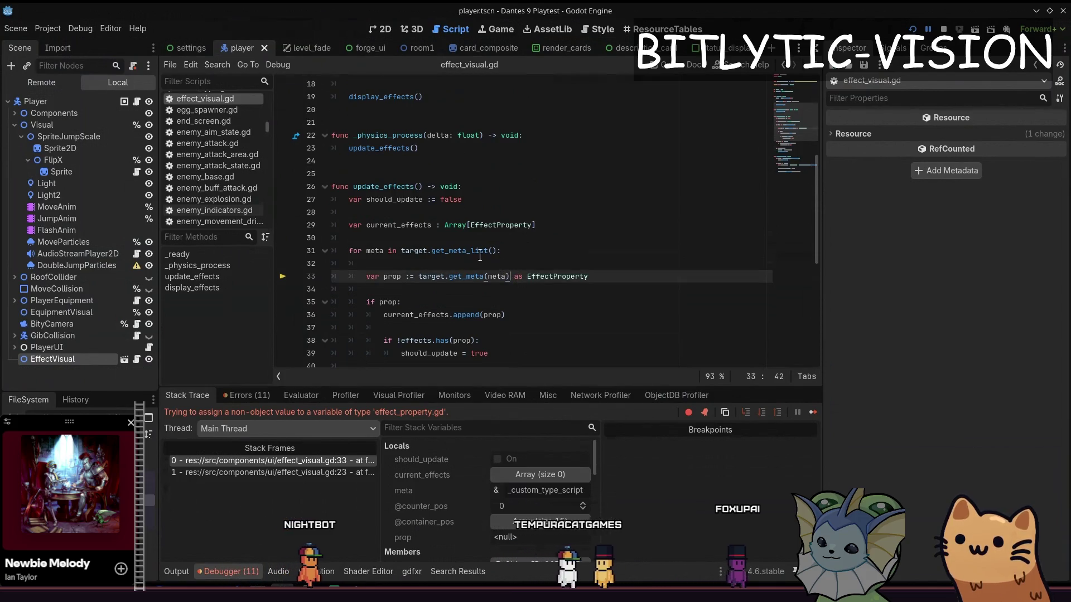
pyautogui.keyDown('ctrl'); pyautogui.click(450, 252); pyautogui.keyUp('ctrl')
pyautogui.hotkey('alt', 'Left')
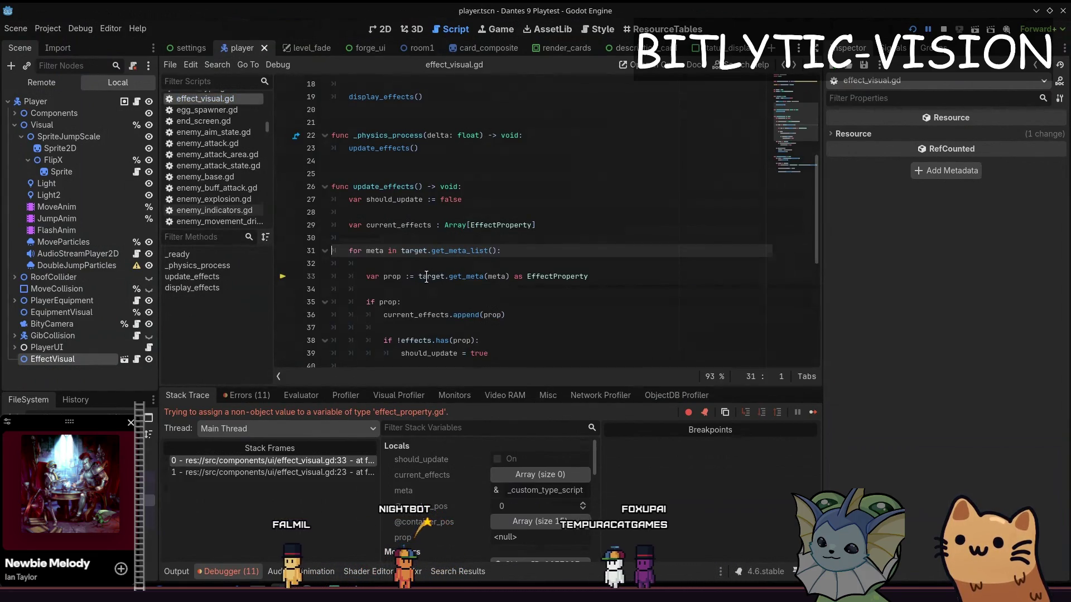
pyautogui.scroll(-3, 477, 483)
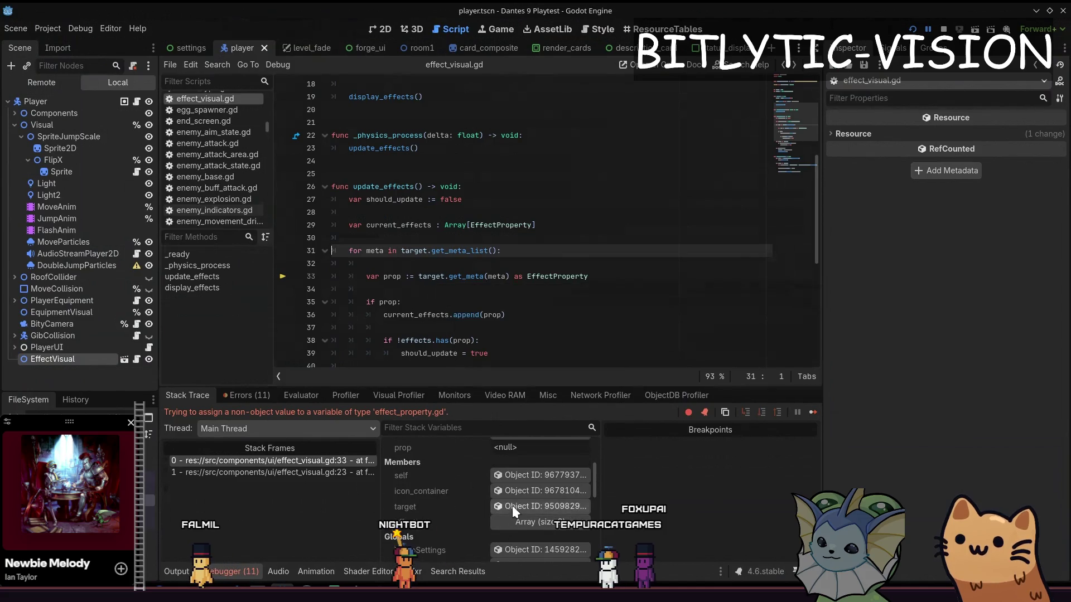
pyautogui.click(513, 508)
pyautogui.scroll(-10, 914, 541)
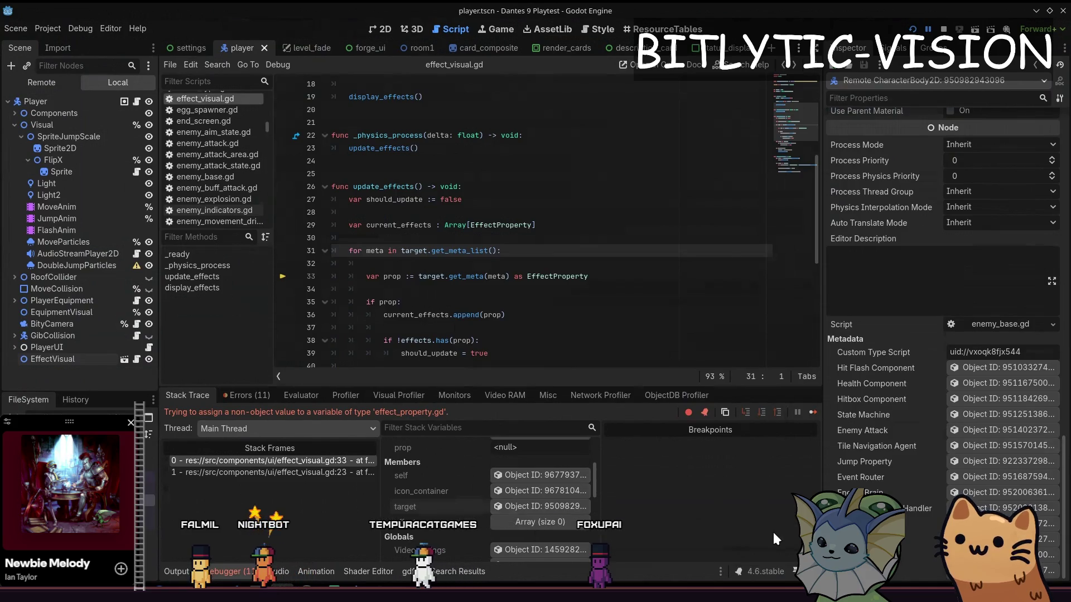
# Step: Look up the get_meta documentation from line 32 and return to effect_visual.gd
pyautogui.click(624, 265)
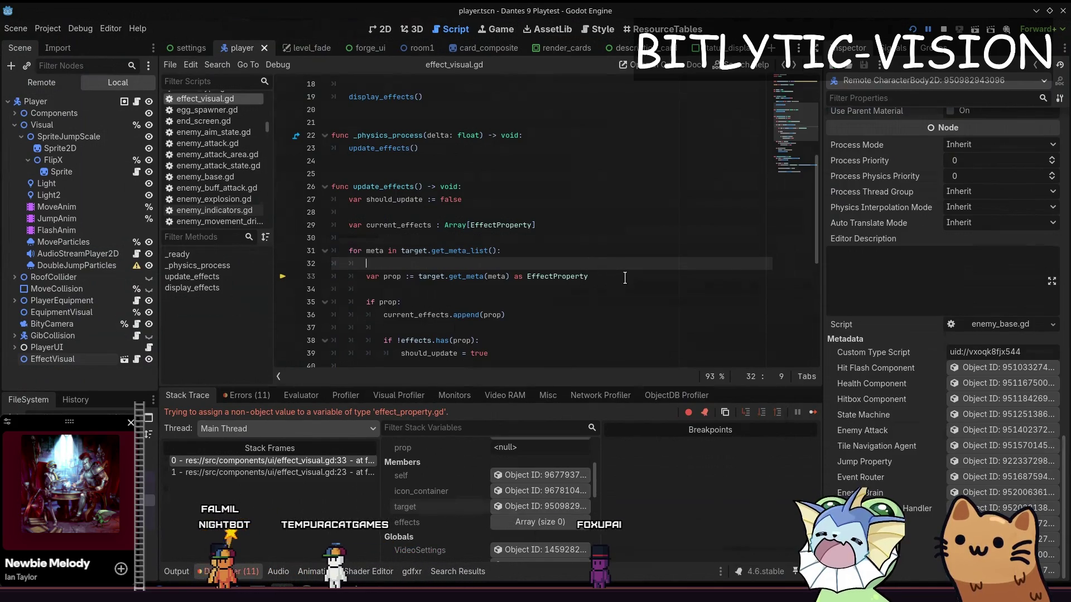
pyautogui.keyDown('ctrl'); pyautogui.click(463, 276); pyautogui.keyUp('ctrl')
pyautogui.hotkey('alt', 'Left')
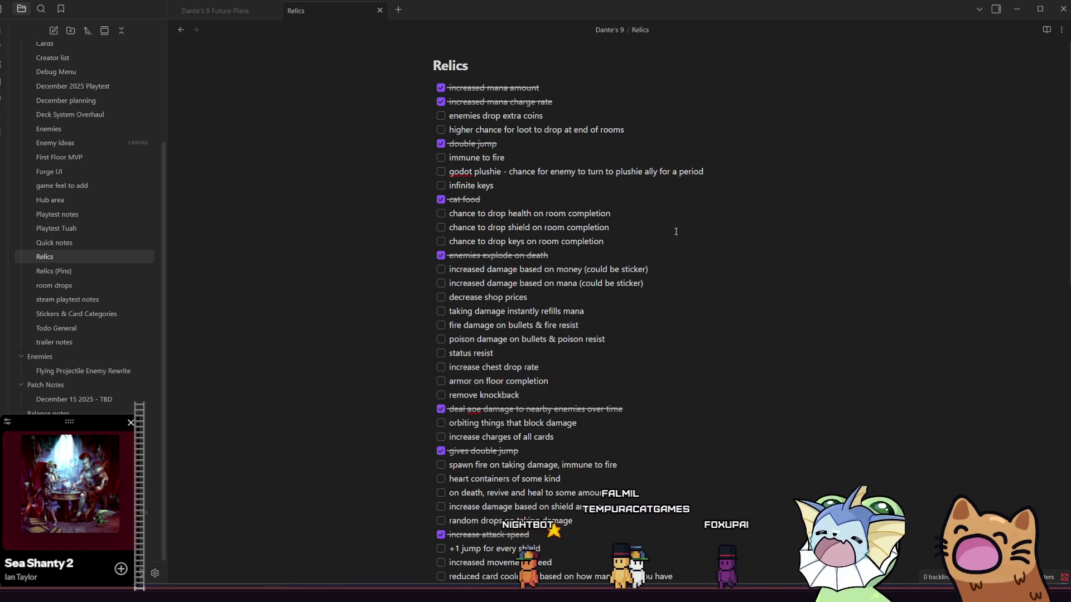
# Step: Place the caret at the end of the 'enemies drop extra coins' relic line to annotate it
pyautogui.moveTo(676, 232); pyautogui.dragTo(549, 171)
pyautogui.click(655, 247)
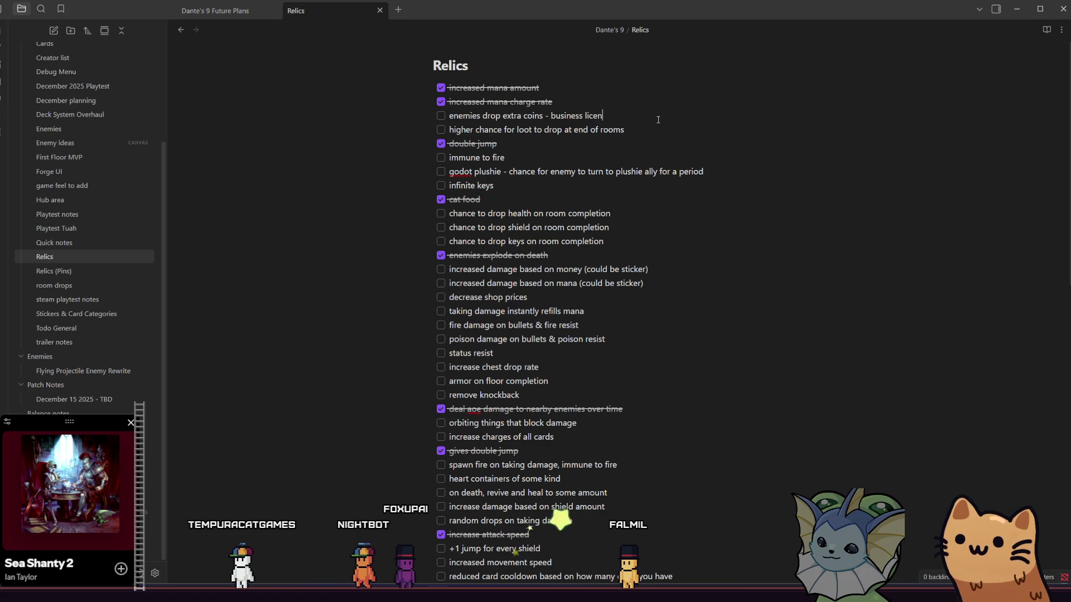
# Step: Finish 'licence' and accept the spelling suggestion so the annotation reads 'business license'
pyautogui.write('ce')
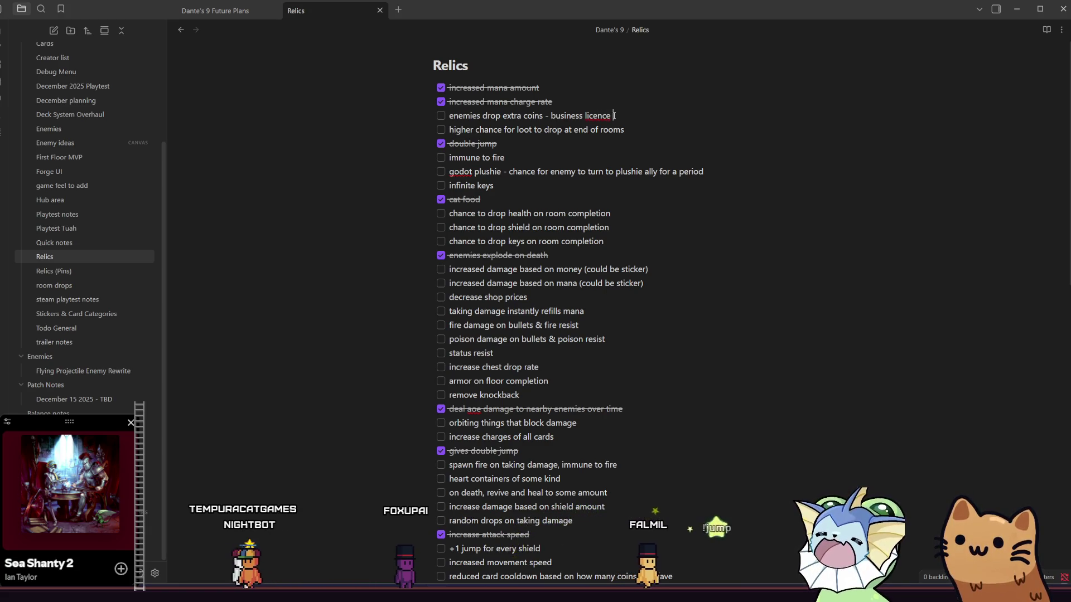
pyautogui.rightClick(614, 115)
pyautogui.click(624, 139)
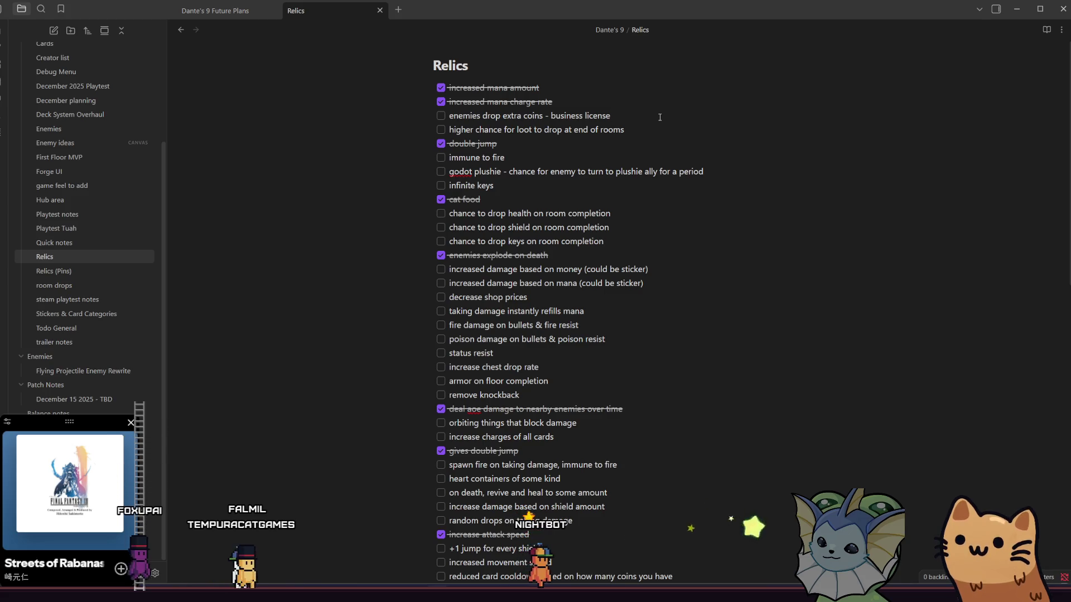
pyautogui.click(660, 117)
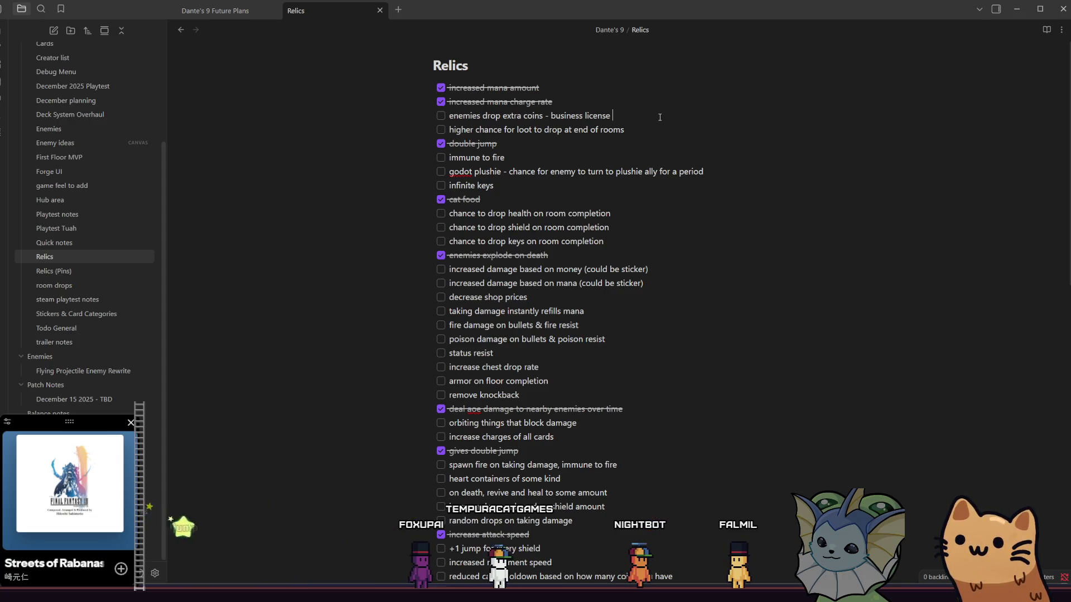
pyautogui.click(660, 117)
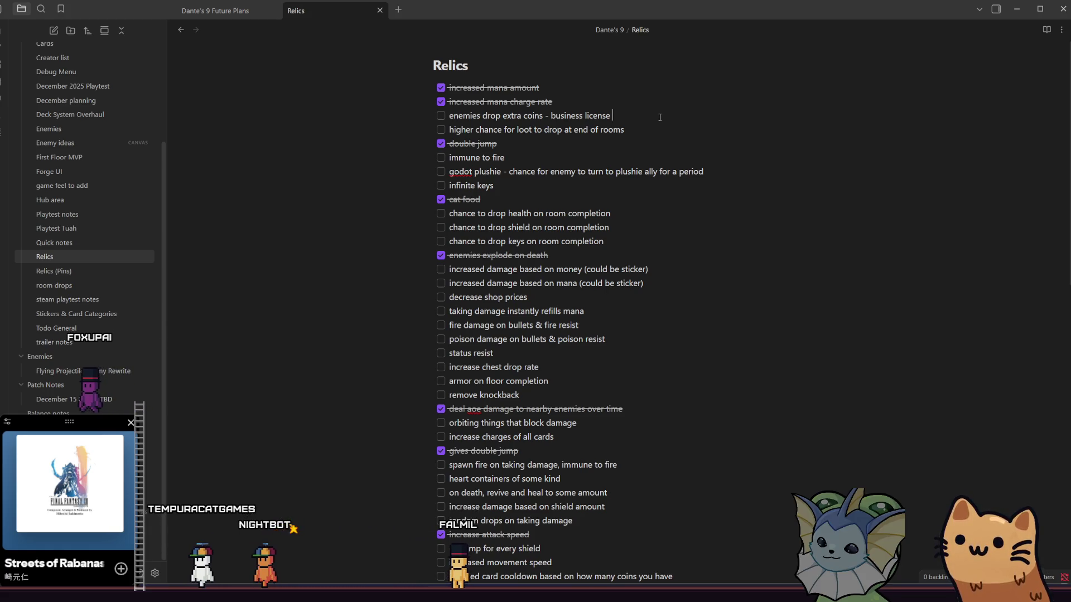
pyautogui.click(618, 161)
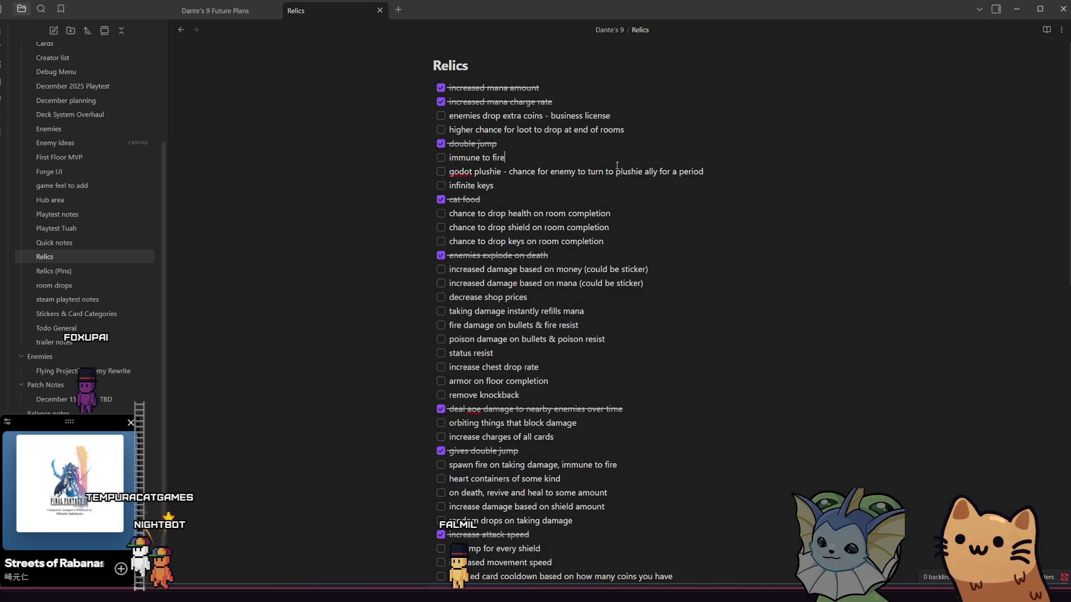
pyautogui.click(671, 134)
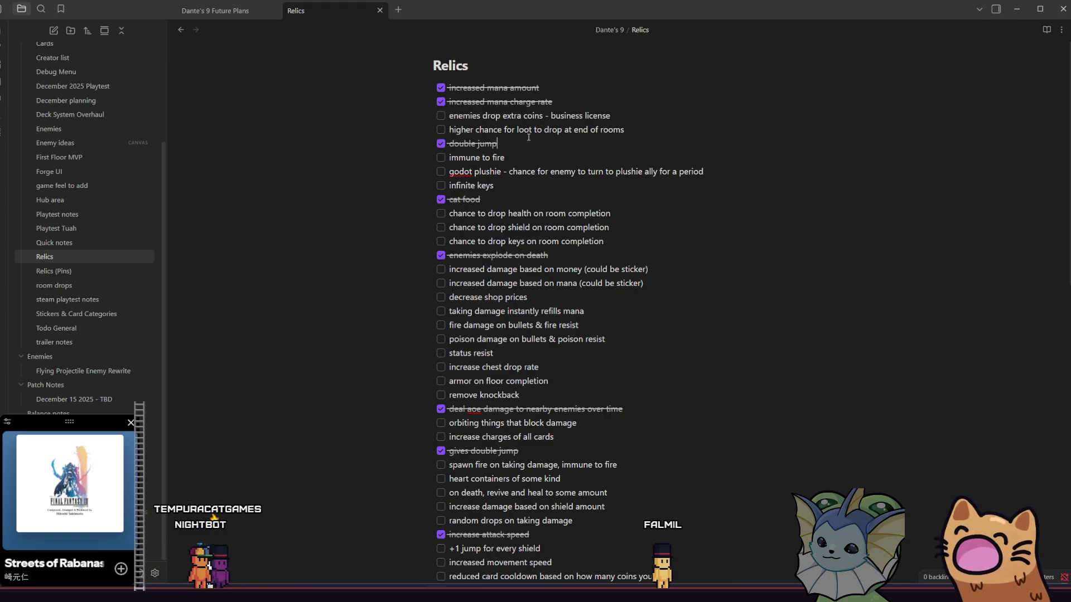
pyautogui.write('chest')
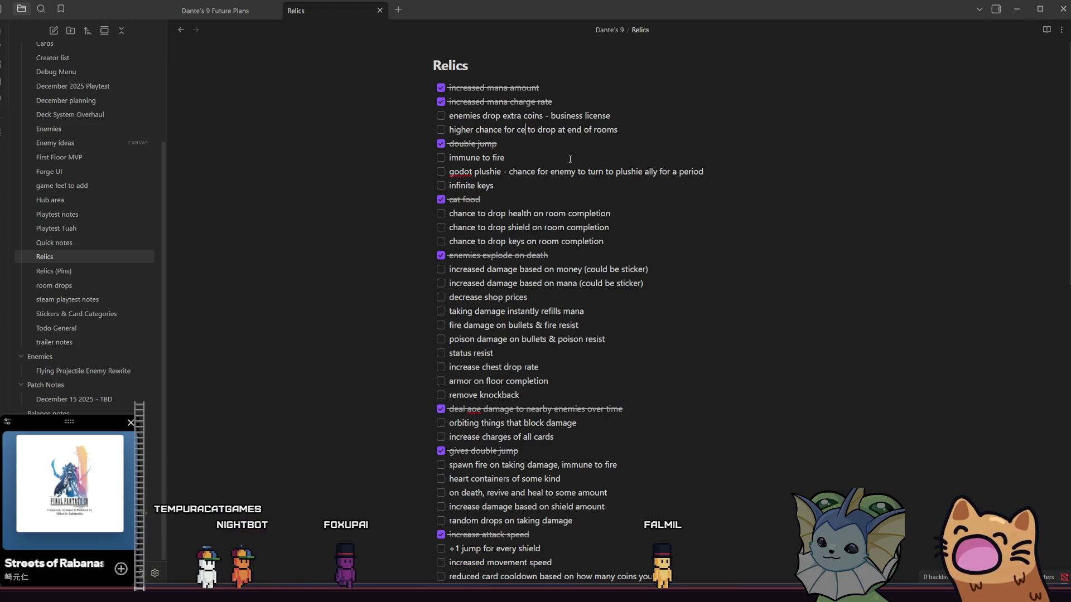
pyautogui.write('s or k')
pyautogui.press('BackSpace')
pyautogui.press('BackSpace')
pyautogui.press('BackSpace')
pyautogui.press('BackSpace')
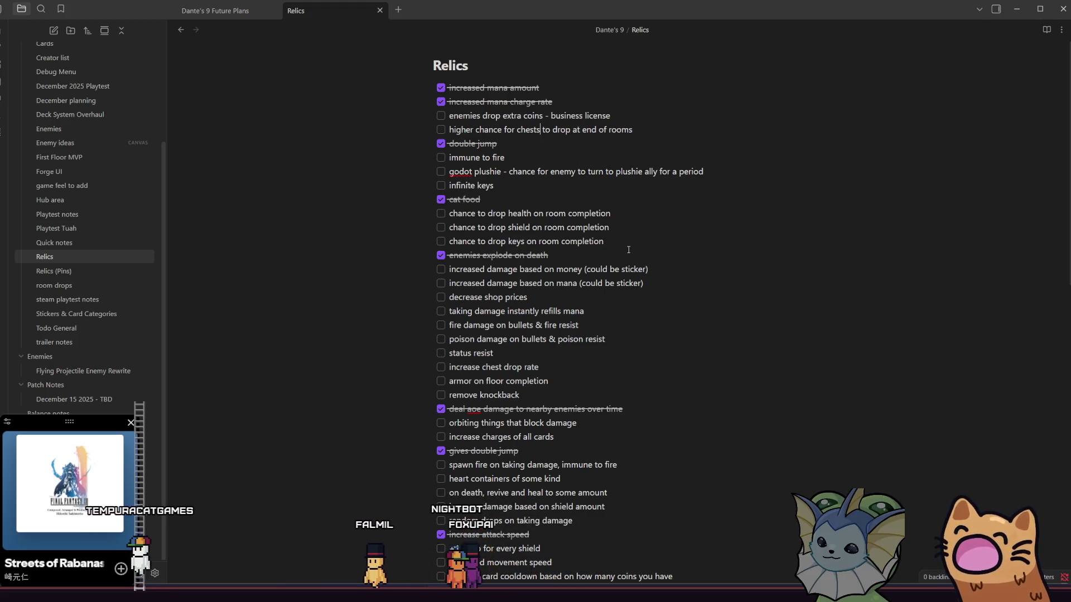
pyautogui.doubleClick(527, 130)
pyautogui.write('loot')
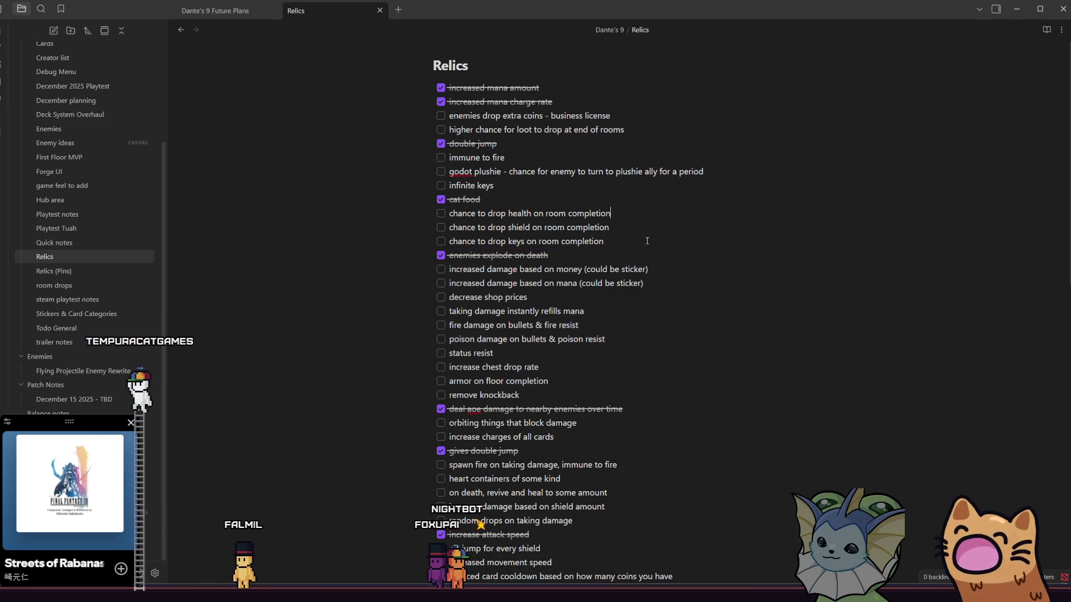
pyautogui.moveTo(647, 241); pyautogui.dragTo(511, 217)
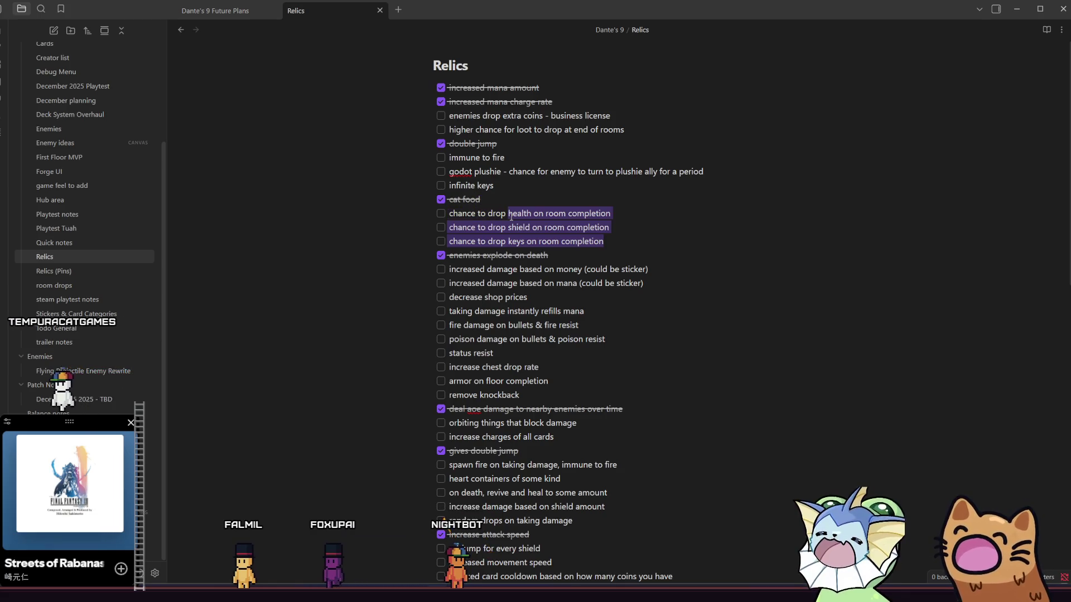
pyautogui.click(511, 217)
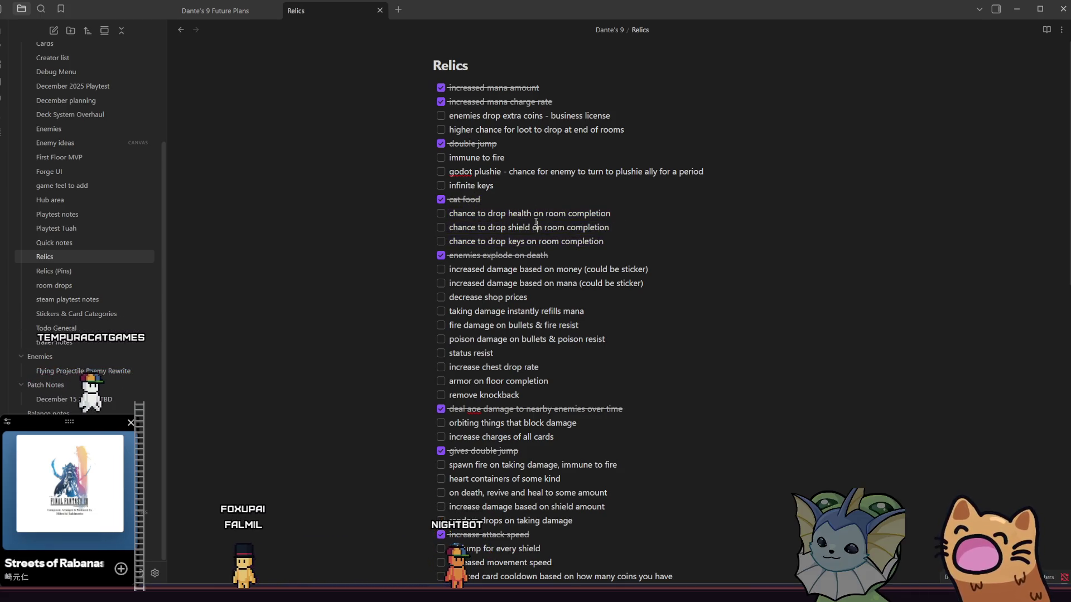
pyautogui.tripleClick(512, 241)
pyautogui.click(601, 241)
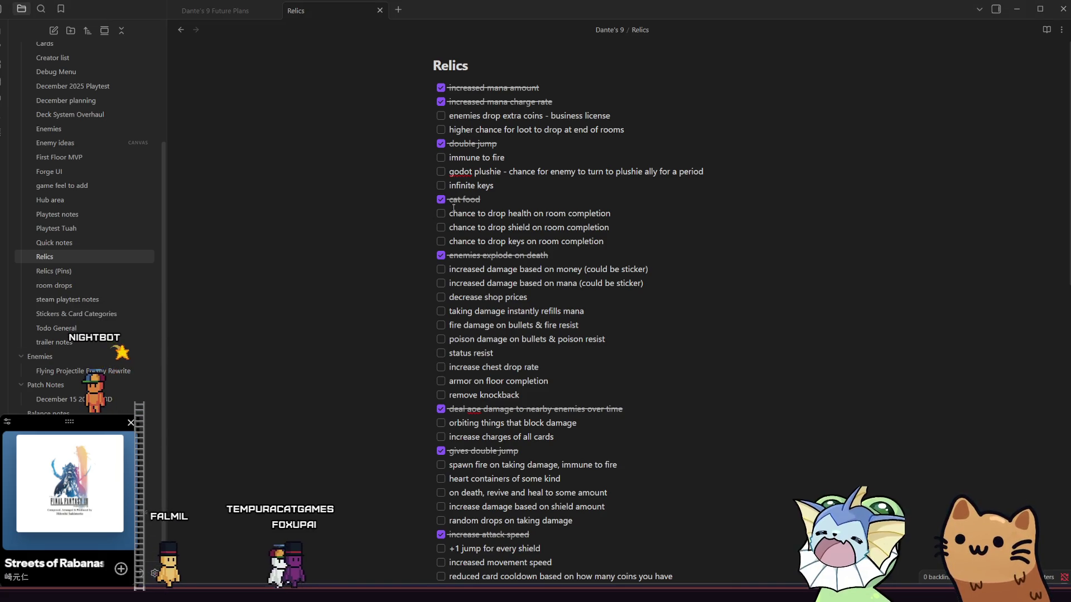
pyautogui.click(683, 143)
pyautogui.click(683, 134)
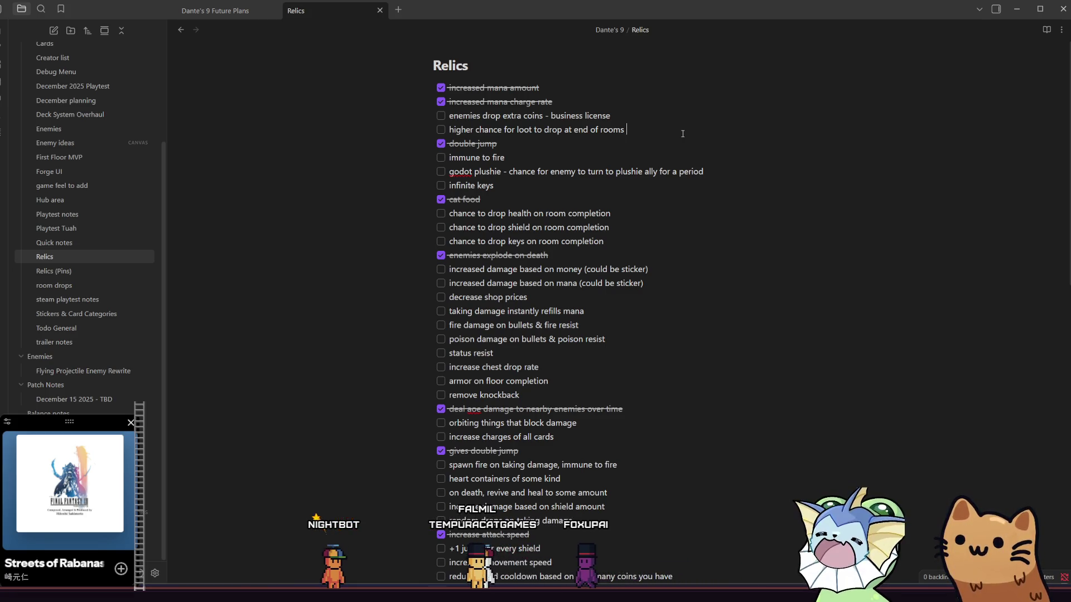
pyautogui.click(682, 134)
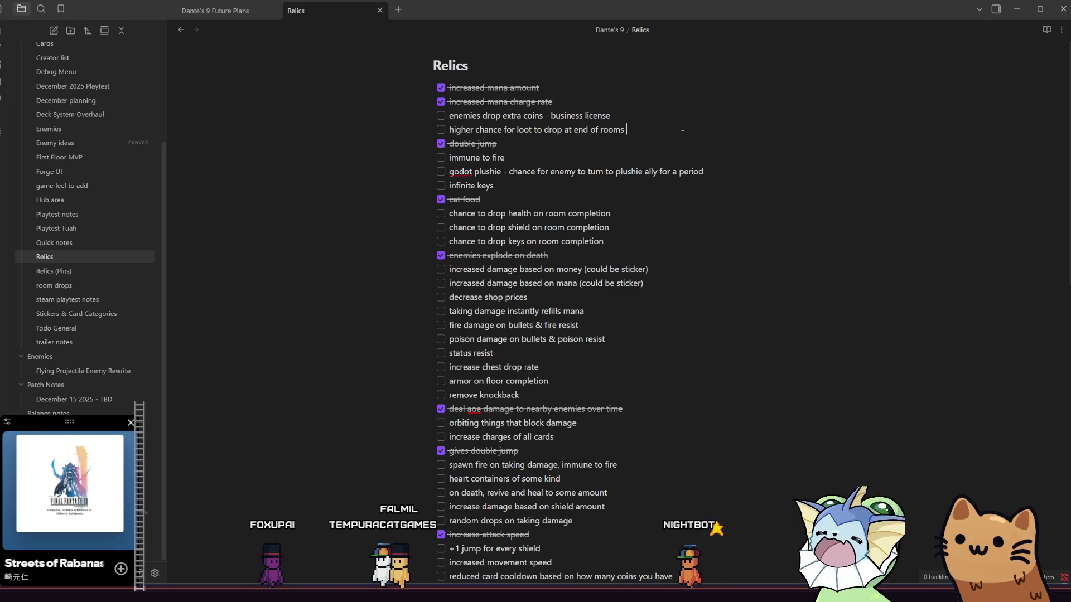
pyautogui.click(683, 134)
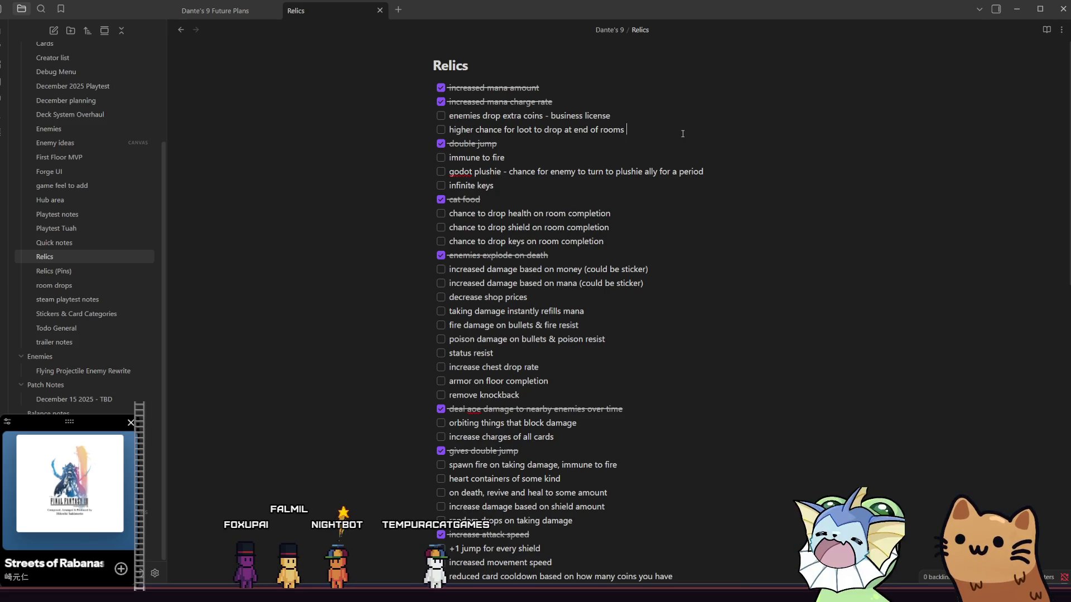
pyautogui.click(682, 134)
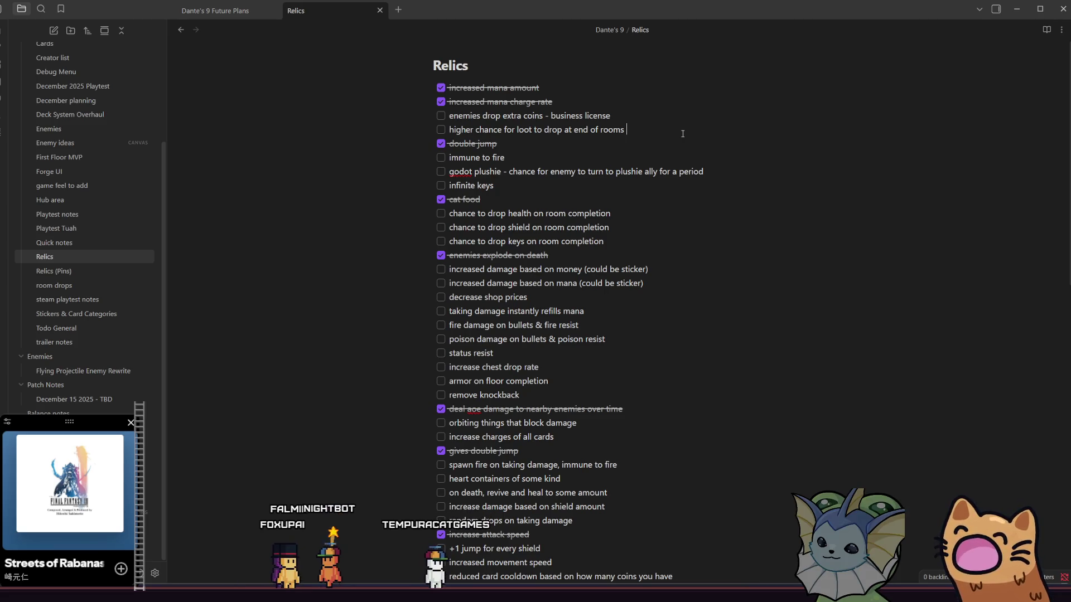
# Step: Add dash annotations after the 'immune to fire' and fire resist relic ideas
pyautogui.click(635, 424)
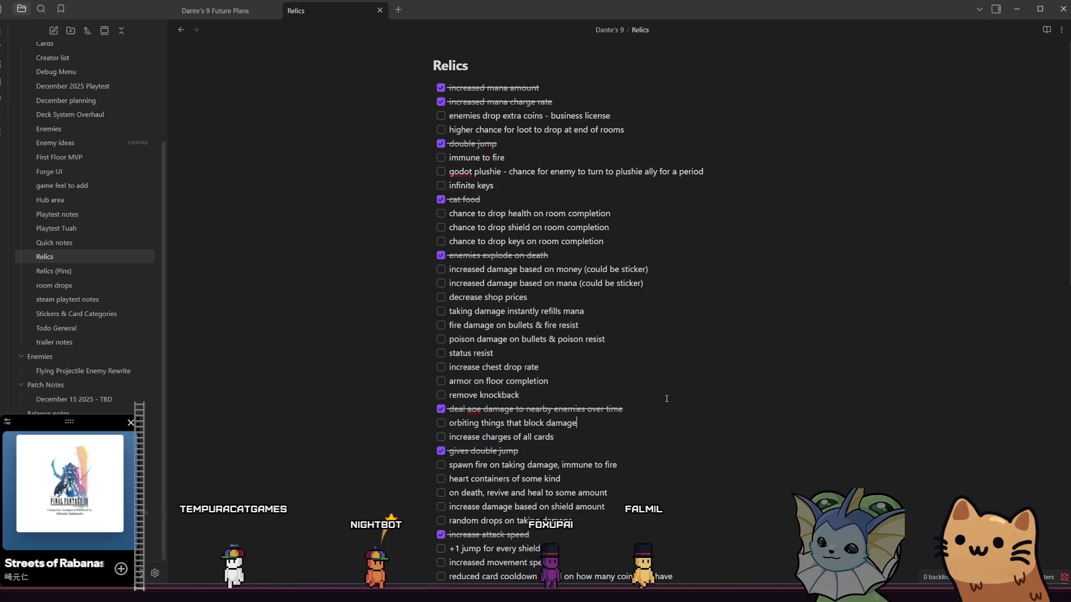
pyautogui.click(651, 111)
pyautogui.write('-')
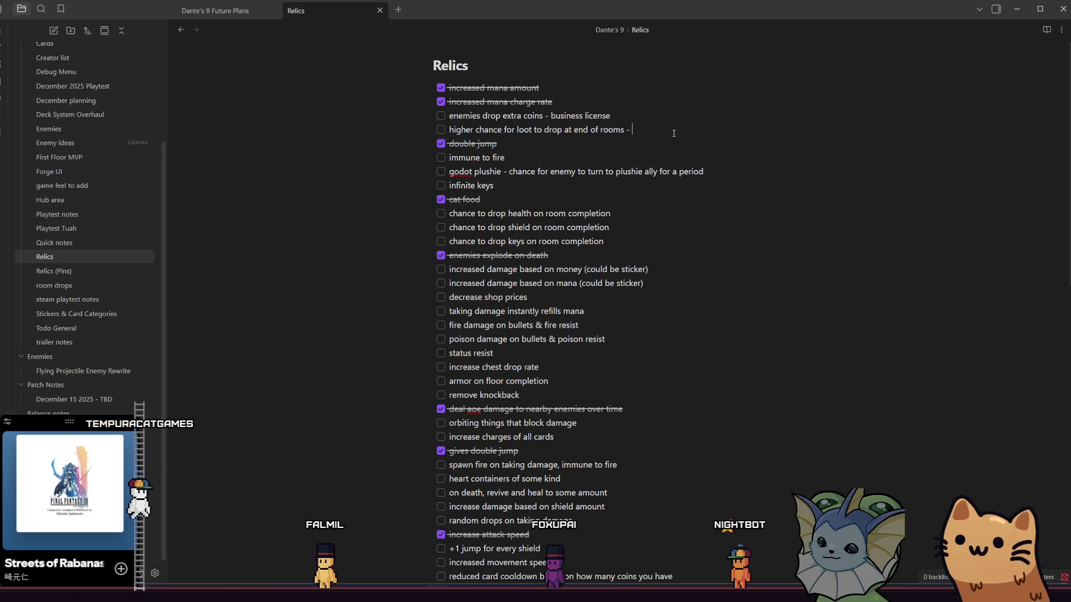
pyautogui.click(622, 152)
pyautogui.write('- skeleton')
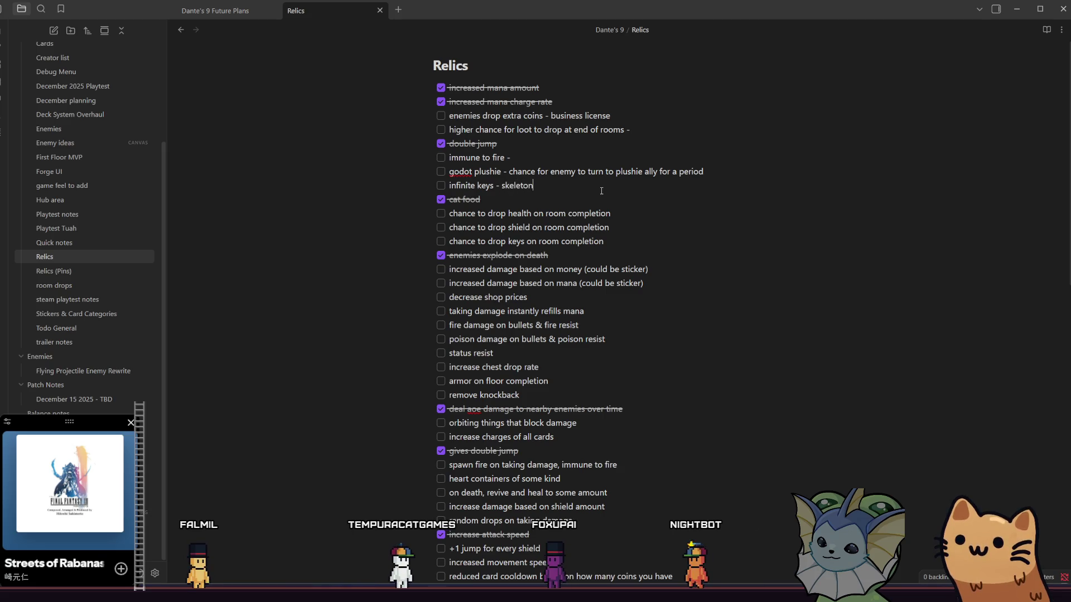
pyautogui.write('y')
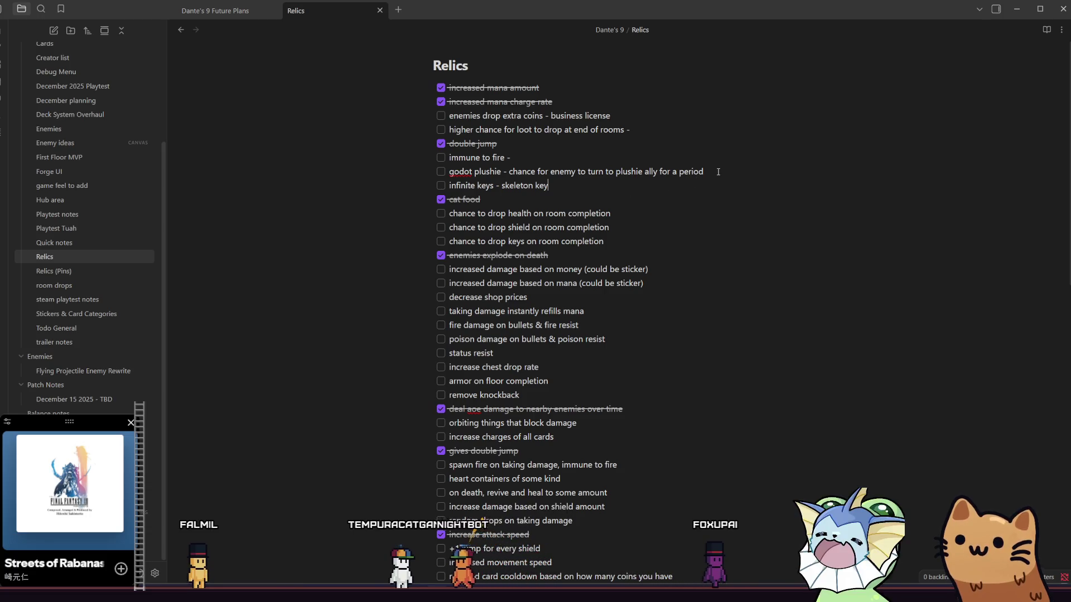
pyautogui.click(611, 152)
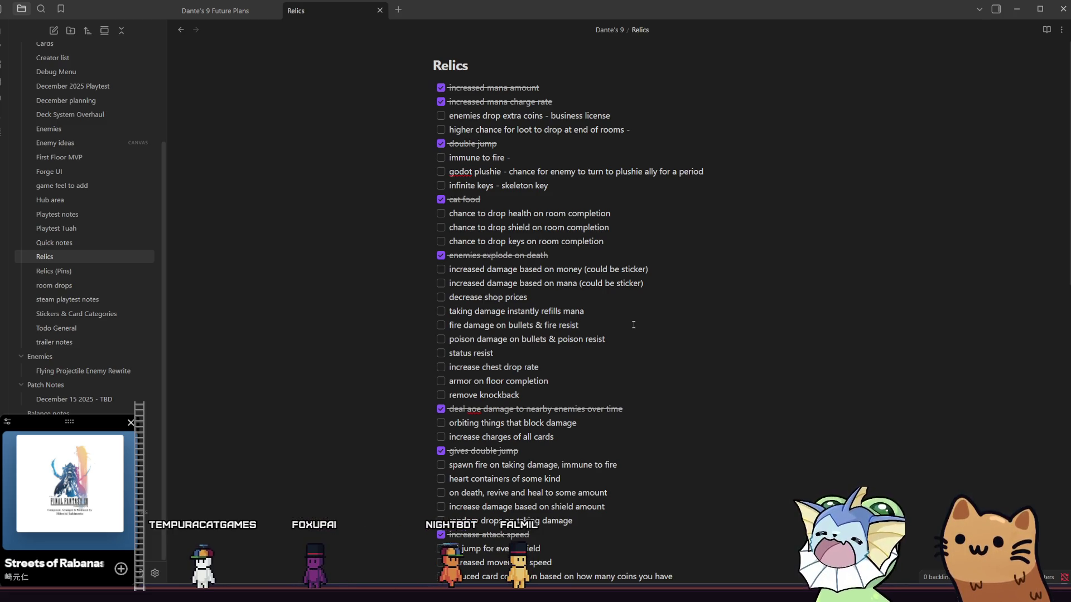
pyautogui.click(633, 325)
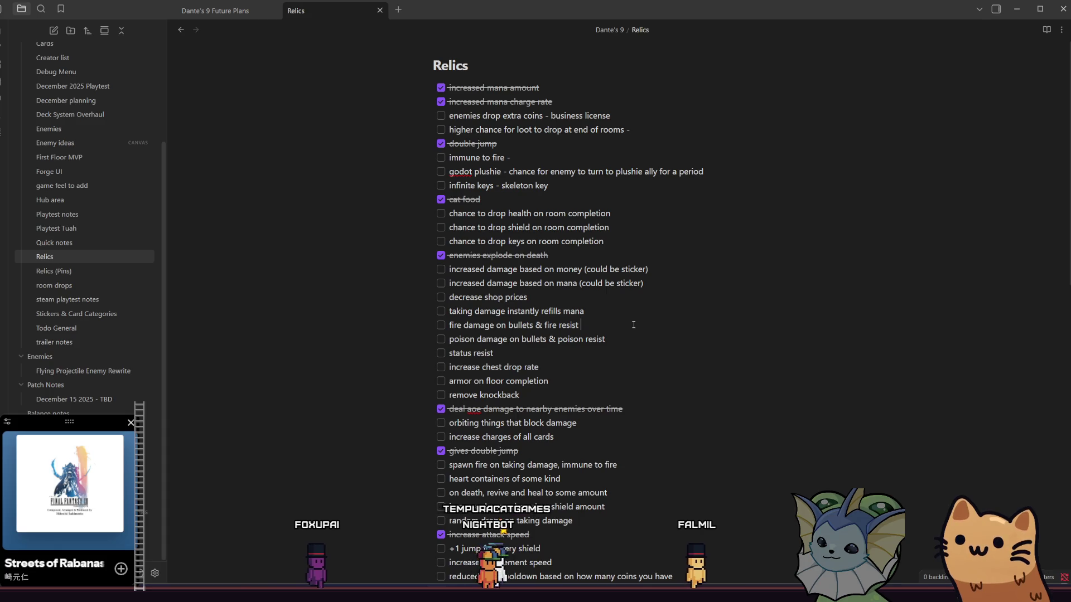
pyautogui.write('-')
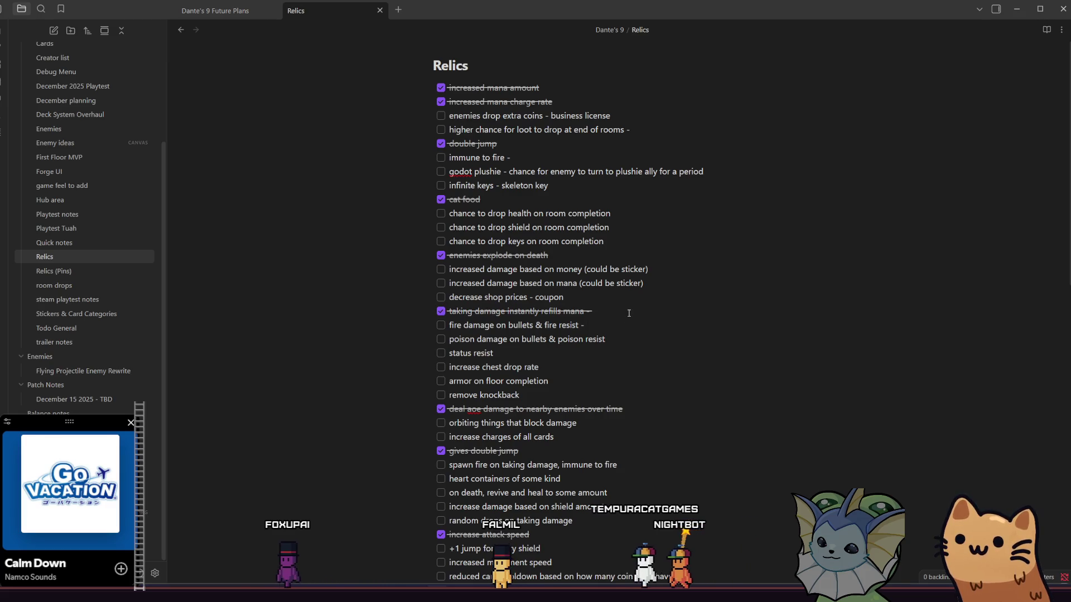
# Step: Name the mana-refill relic 'emergency rations' and leave a dash after the money-damage idea
pyautogui.write('emergency ra')
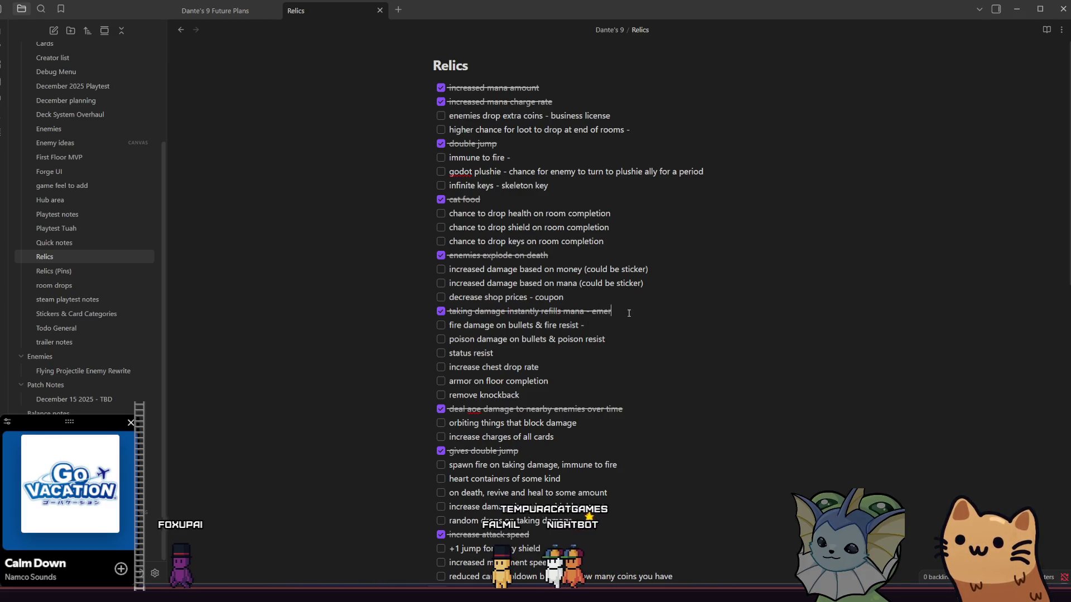
pyautogui.write('tions')
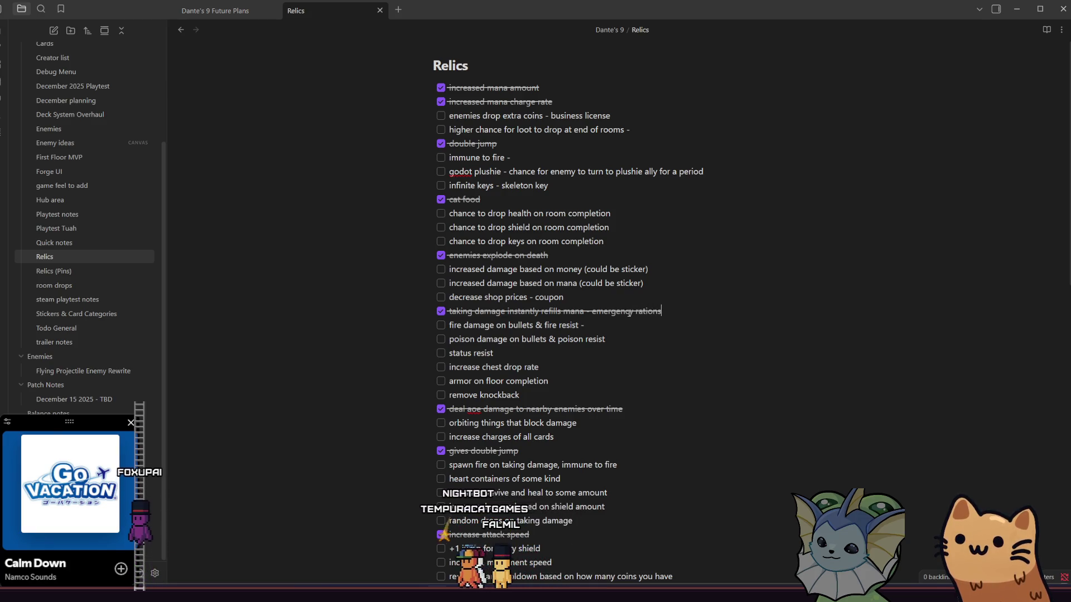
pyautogui.click(669, 295)
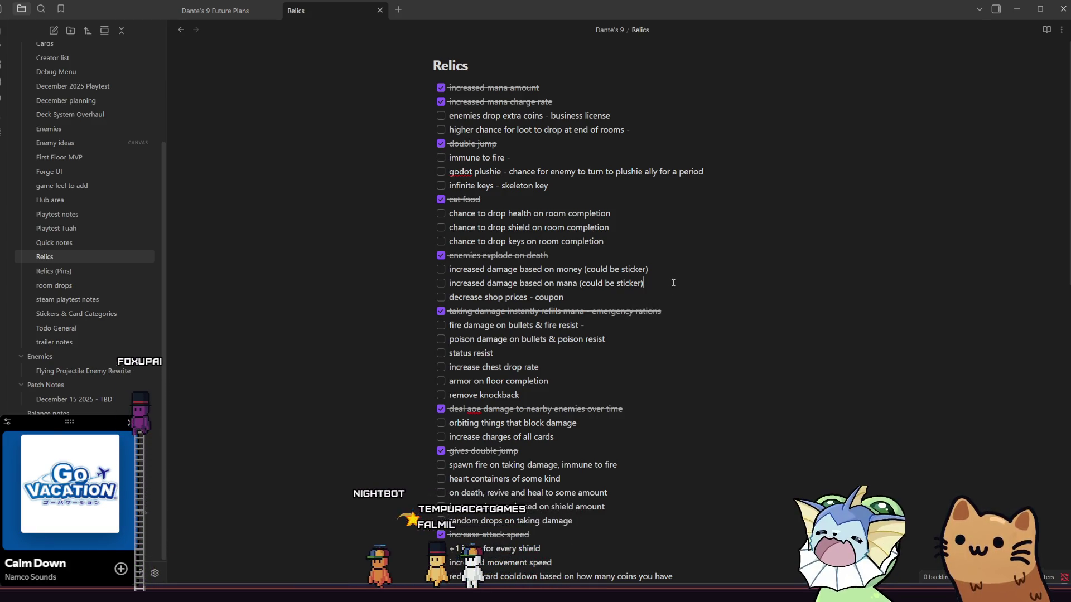
pyautogui.click(676, 266)
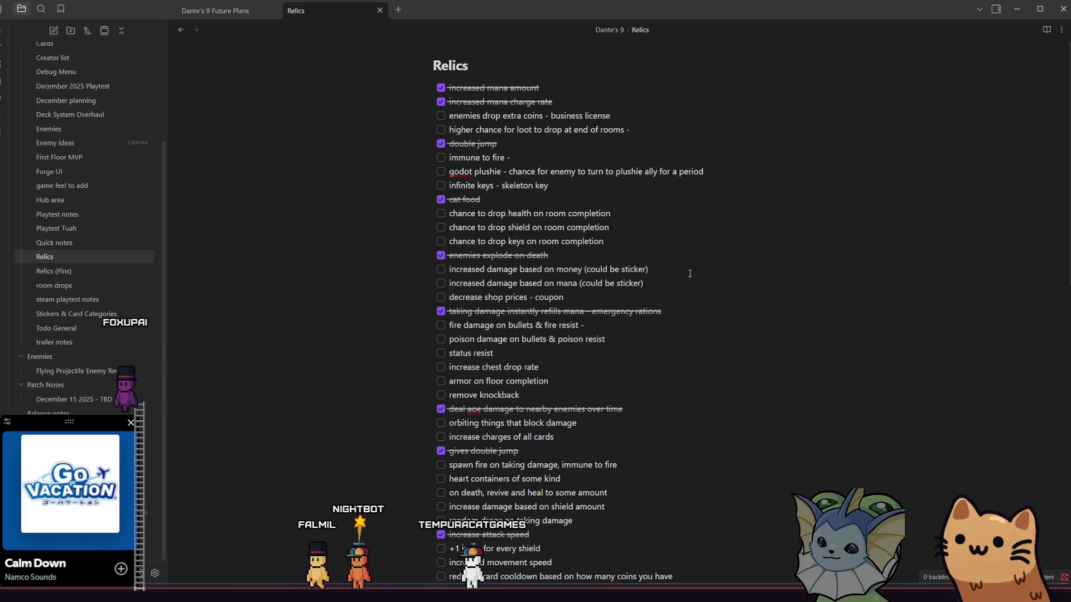
pyautogui.write('- gl')
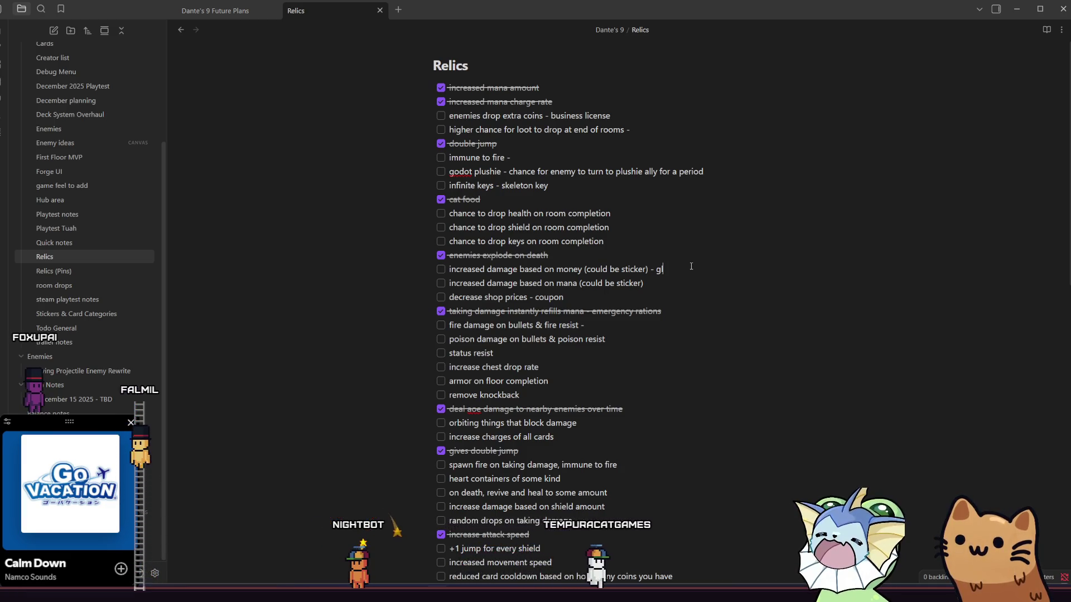
pyautogui.write(' golden')
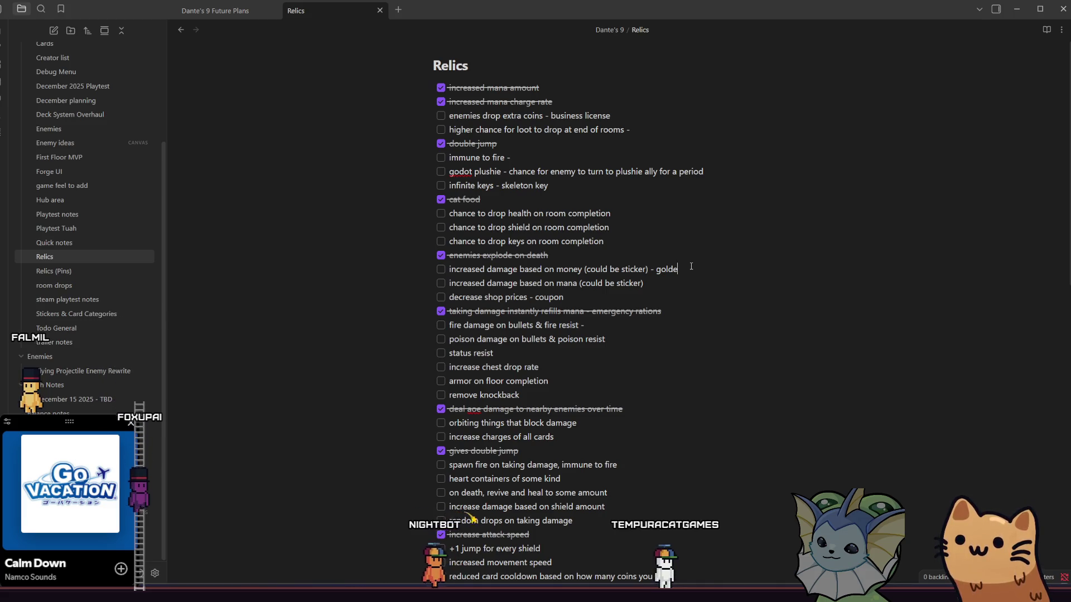
pyautogui.press('BackSpace')
pyautogui.press('BackSpace')
pyautogui.press('BackSpace')
pyautogui.press('BackSpace')
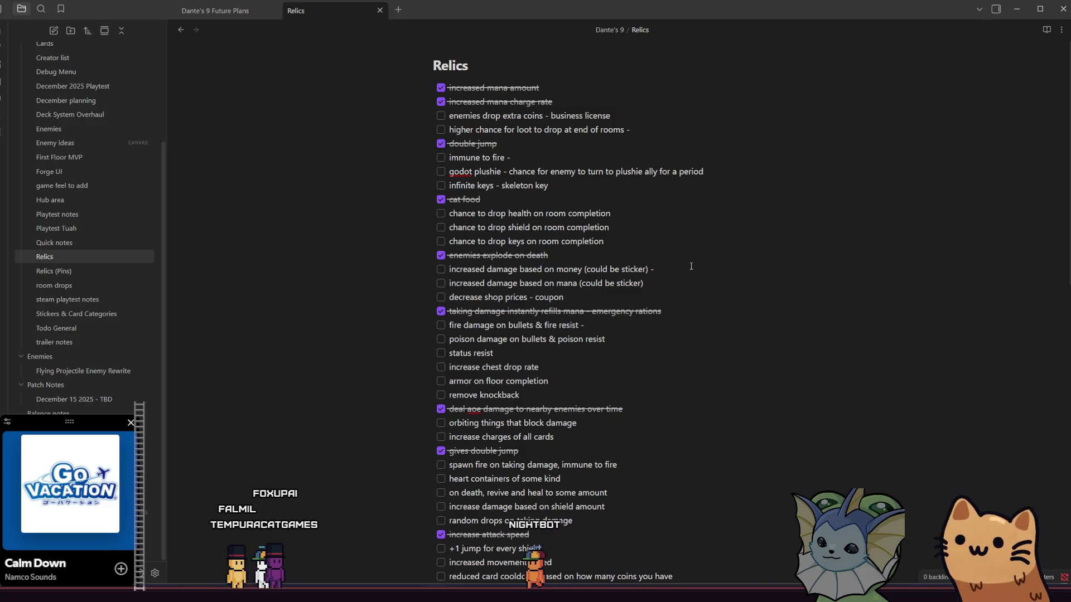
pyautogui.click(692, 266)
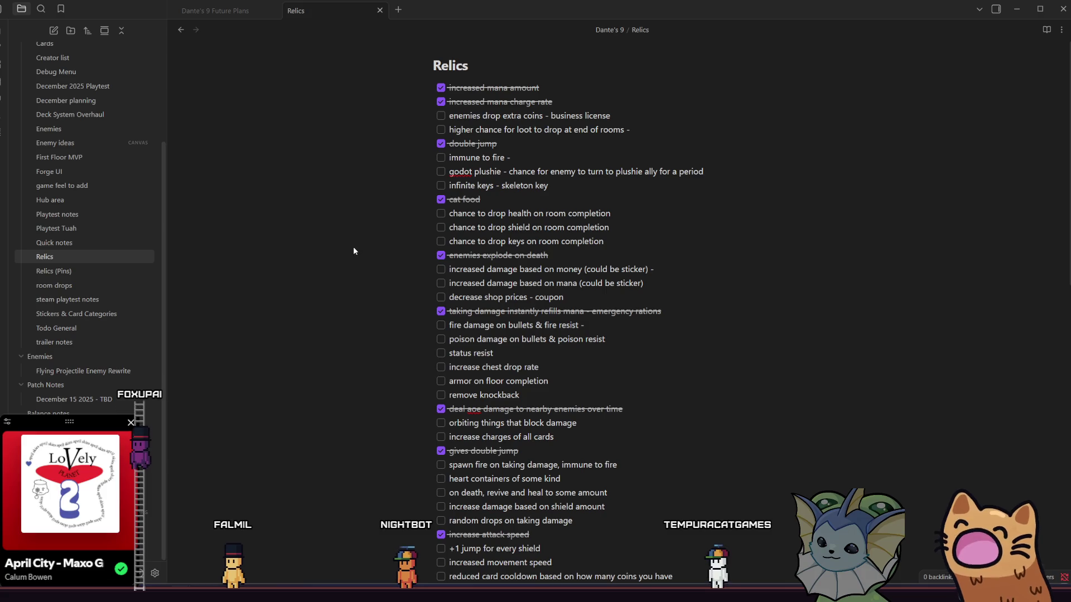
pyautogui.click(706, 272)
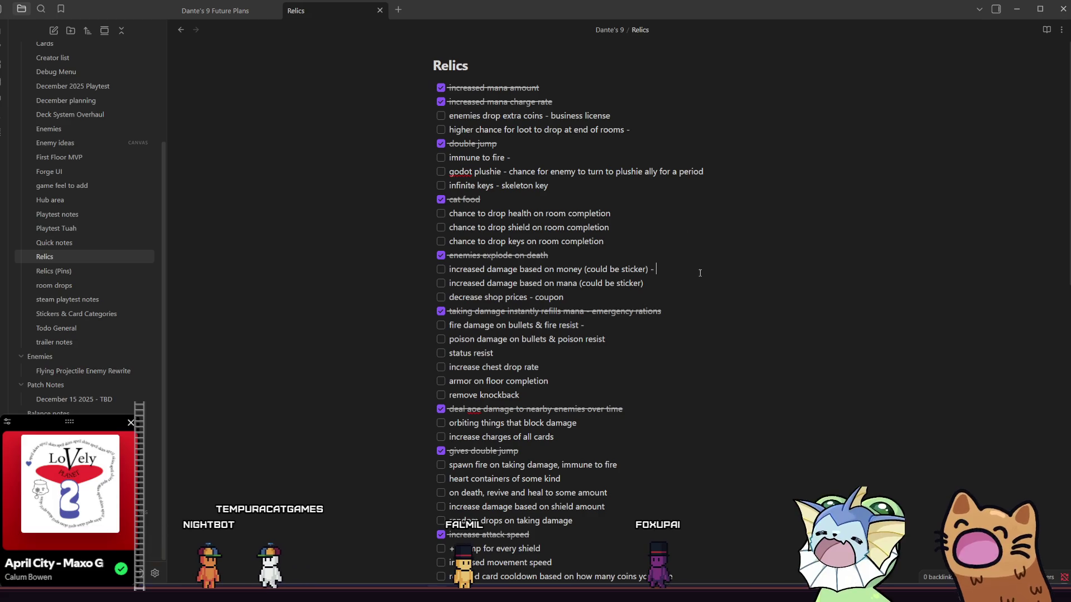
# Step: Add dashes after the mana damage, status resist and chest drop ideas; start 'lucky cat' on loot drop
pyautogui.click(706, 289)
pyautogui.write('-')
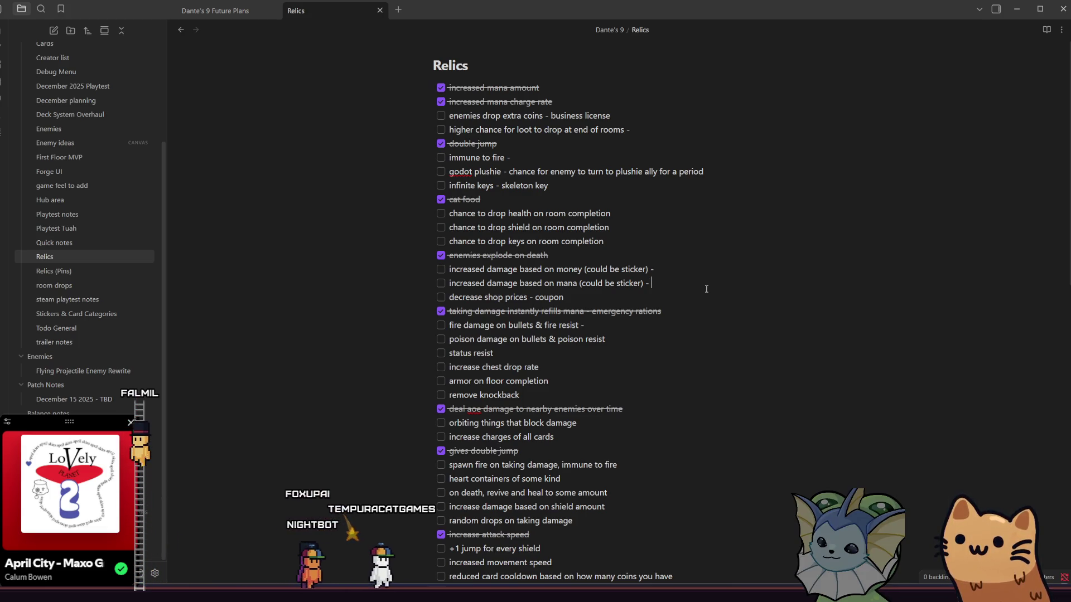
pyautogui.click(615, 360)
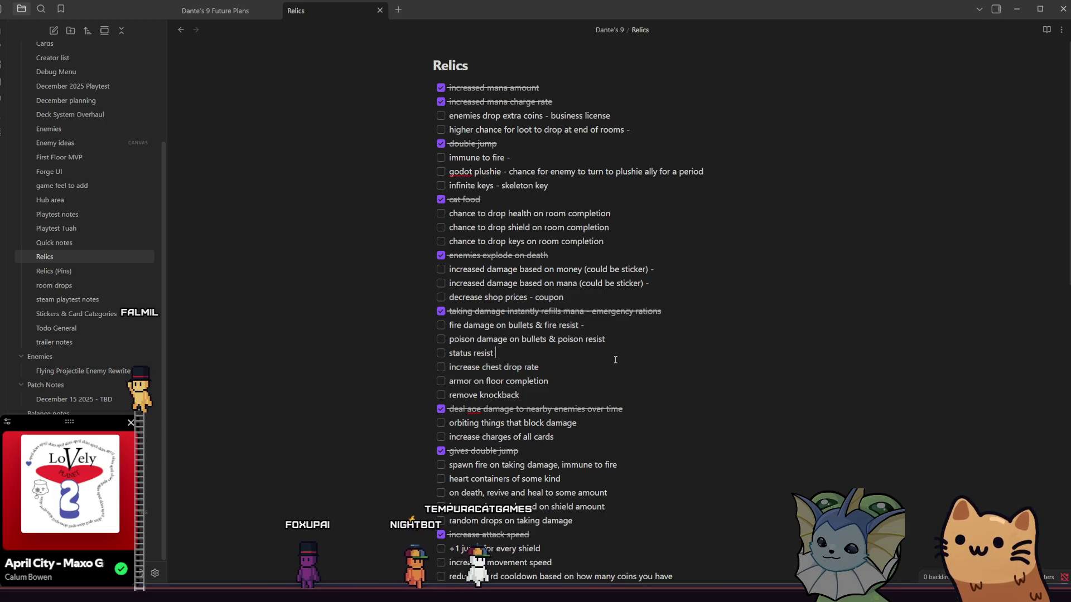
pyautogui.write('-')
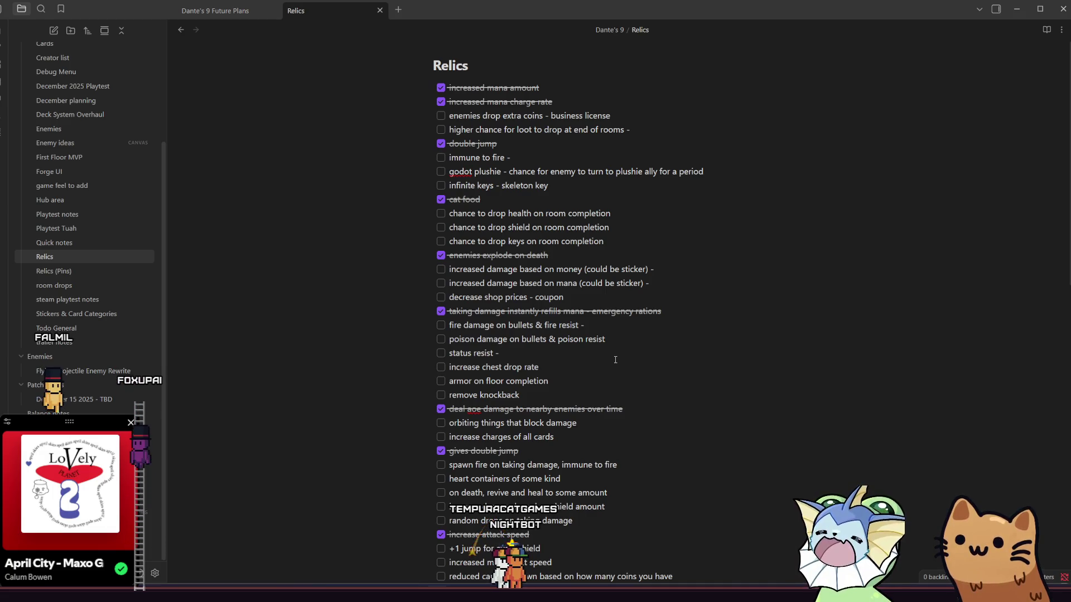
pyautogui.click(571, 369)
pyautogui.write('-')
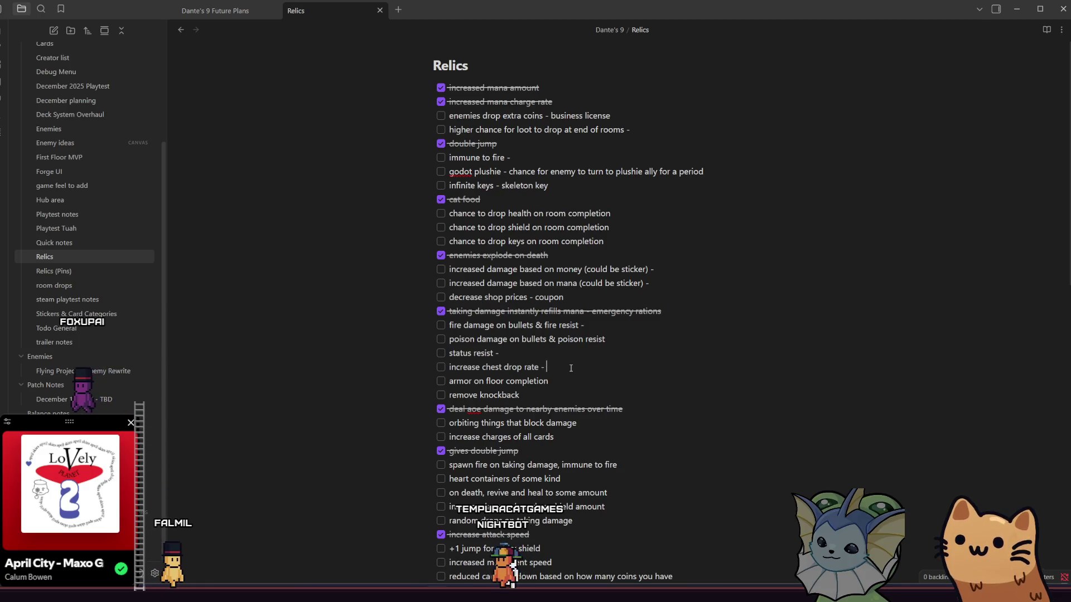
pyautogui.click(652, 128)
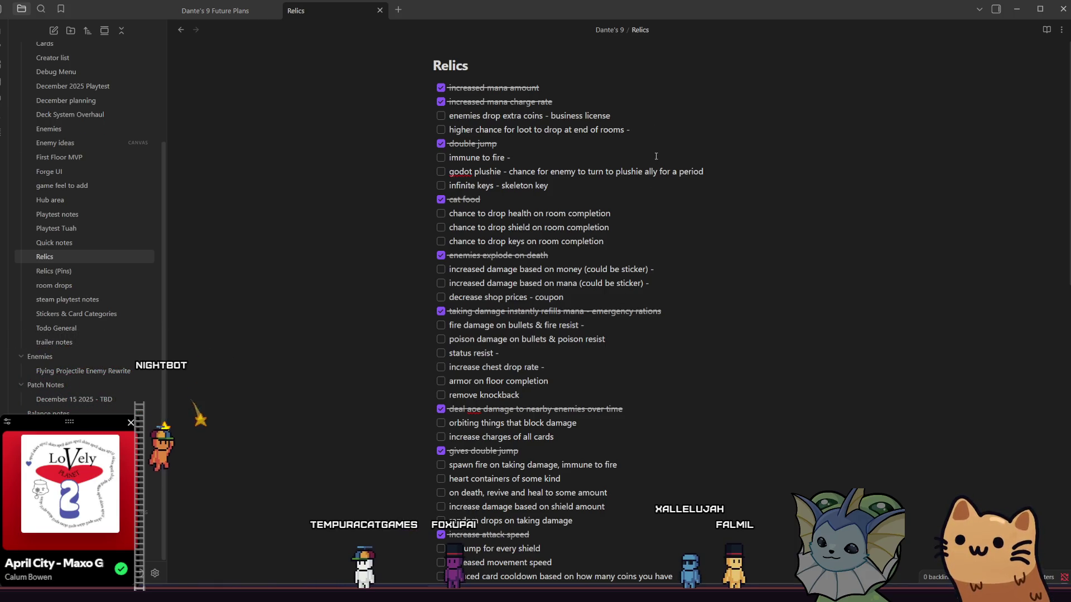
pyautogui.write('lucky cat')
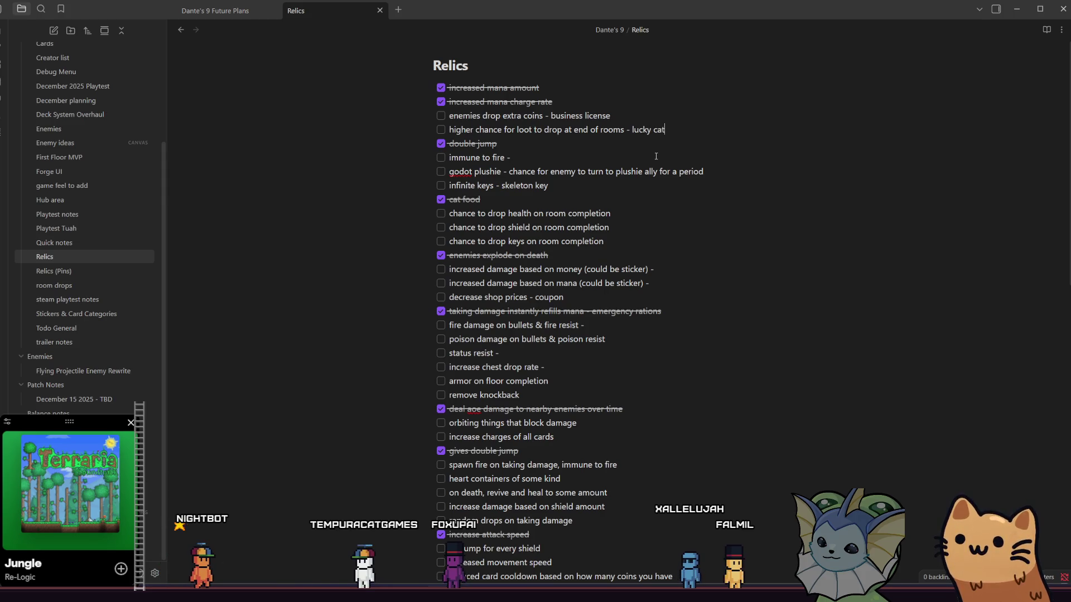
pyautogui.hotkey('alt', 'Tab')
pyautogui.scroll(3, 526, 224)
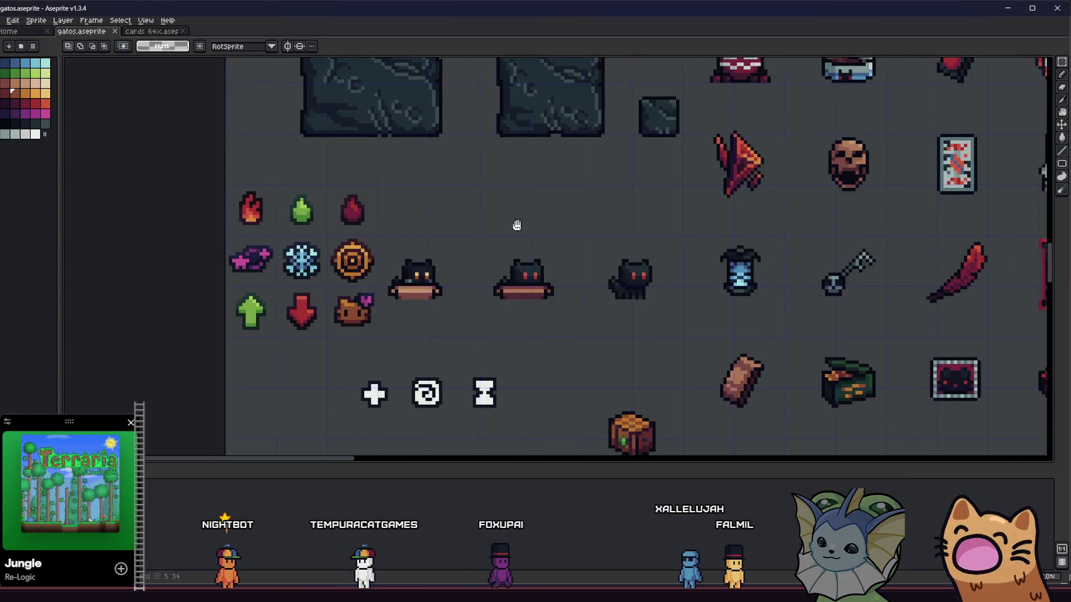
pyautogui.moveTo(628, 215)
pyautogui.mouseDown()
pyautogui.moveTo(422, 234)
pyautogui.moveTo(523, 260)
pyautogui.moveTo(428, 260)
pyautogui.mouseUp()
pyautogui.scroll(-2, 433, 253)
pyautogui.scroll(2, 428, 260)
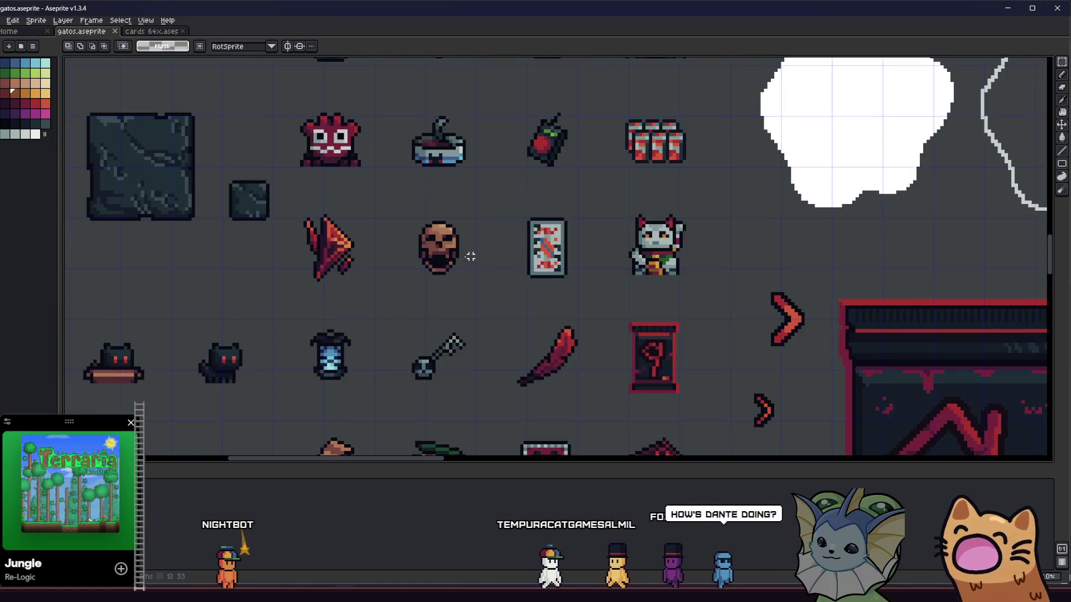
pyautogui.scroll(-1, 609, 255)
pyautogui.scroll(2, 609, 254)
pyautogui.moveTo(609, 254); pyautogui.dragTo(636, 279)
pyautogui.scroll(-1, 633, 275)
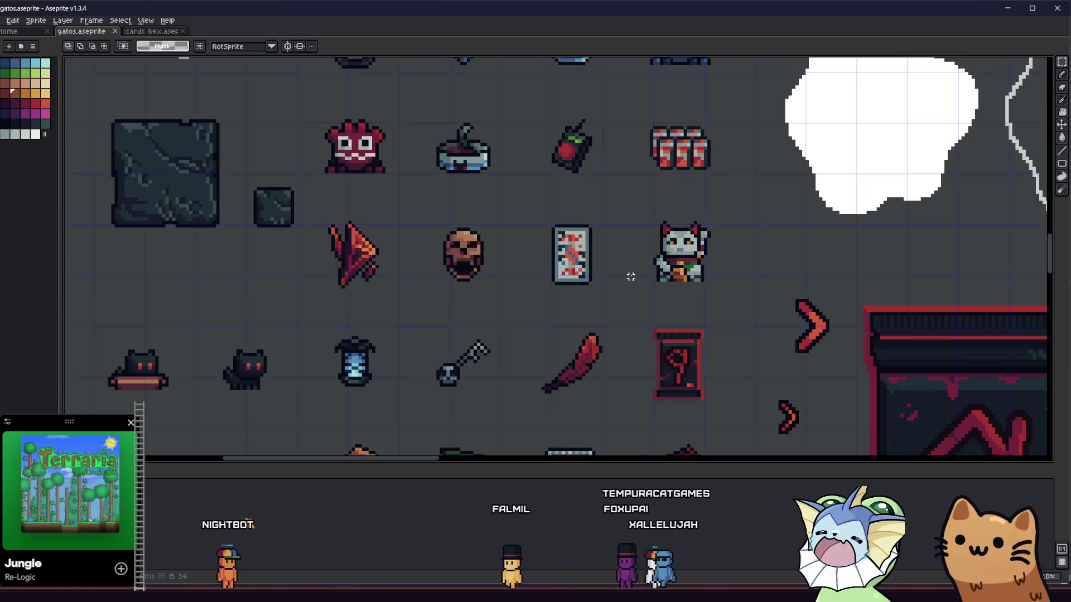
pyautogui.moveTo(519, 329)
pyautogui.mouseDown()
pyautogui.moveTo(541, 258)
pyautogui.moveTo(533, 423)
pyautogui.mouseUp()
pyautogui.scroll(-1, 528, 366)
pyautogui.scroll(1, 498, 292)
pyautogui.moveTo(498, 293); pyautogui.dragTo(551, 277)
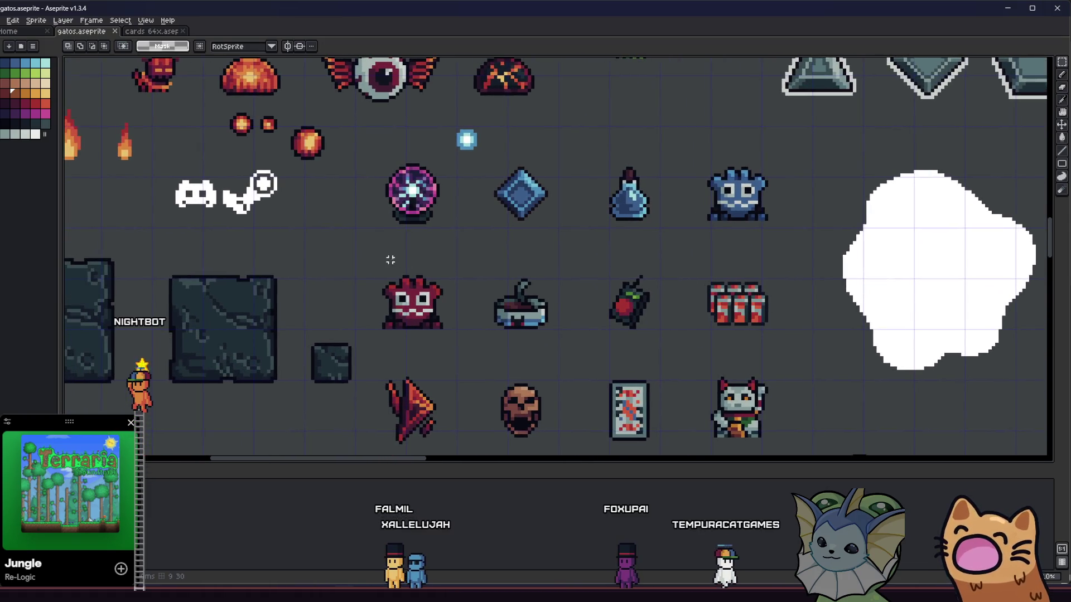
pyautogui.scroll(1, 383, 270)
pyautogui.moveTo(378, 271); pyautogui.dragTo(508, 395)
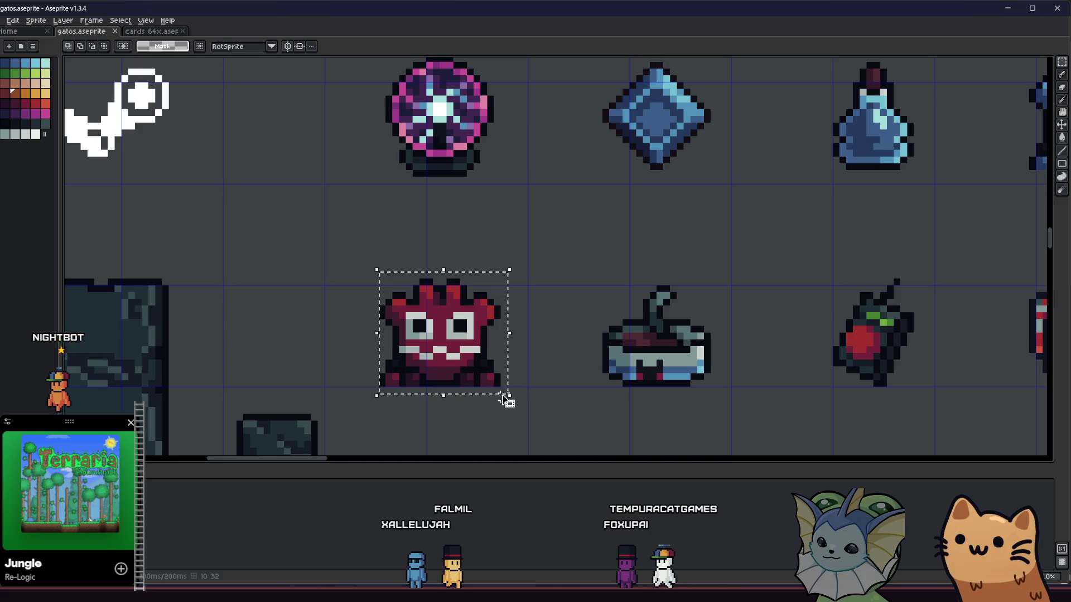
pyautogui.scroll(-1, 341, 384)
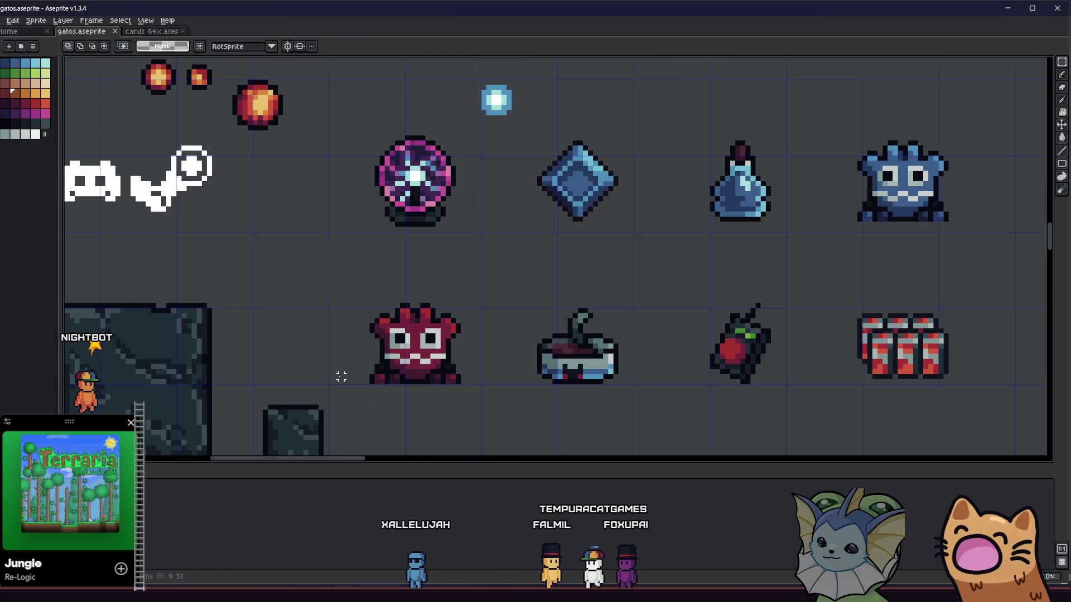
pyautogui.scroll(-1, 341, 385)
pyautogui.moveTo(341, 390)
pyautogui.mouseDown()
pyautogui.moveTo(349, 367)
pyautogui.moveTo(526, 350)
pyautogui.moveTo(492, 340)
pyautogui.mouseUp()
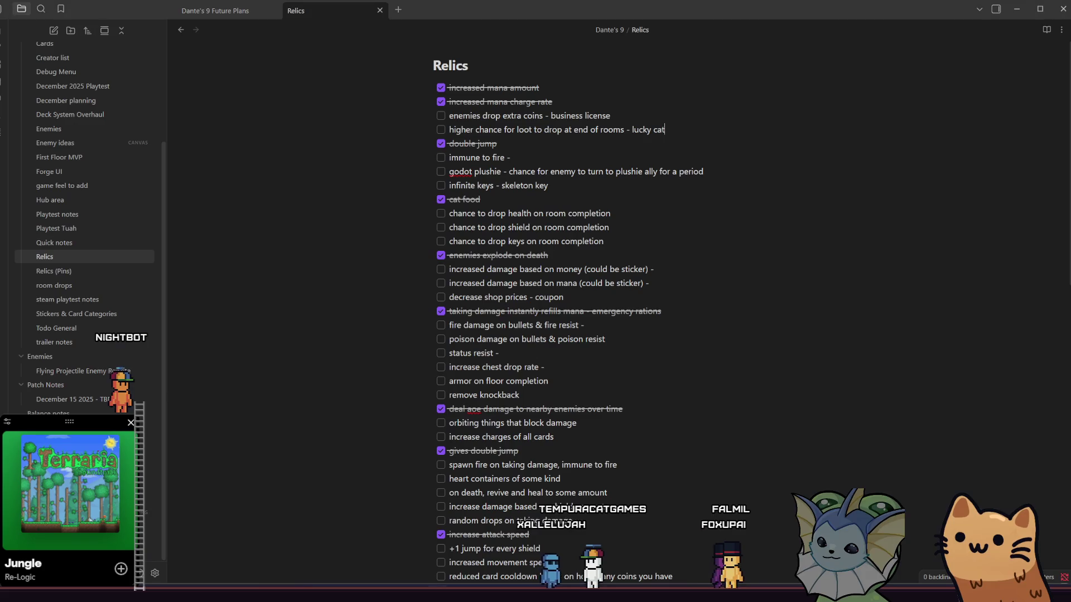
pyautogui.click(445, 584)
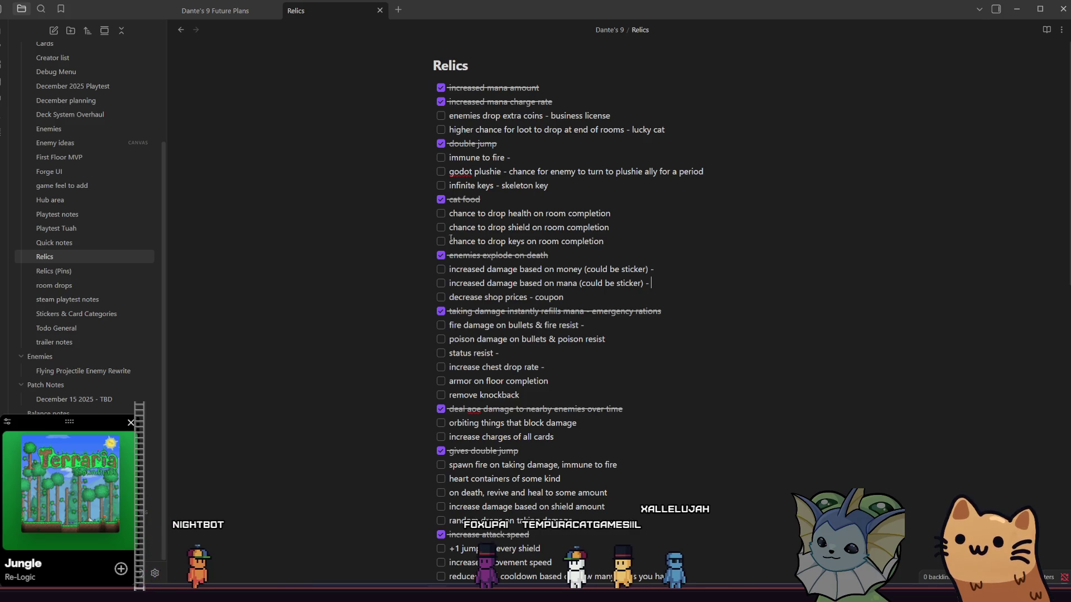
# Step: Switch from Obsidian to Godot's script editor showing screen_shake_manager.gd with Alt+Tab
pyautogui.hotkey('alt', 'Tab')
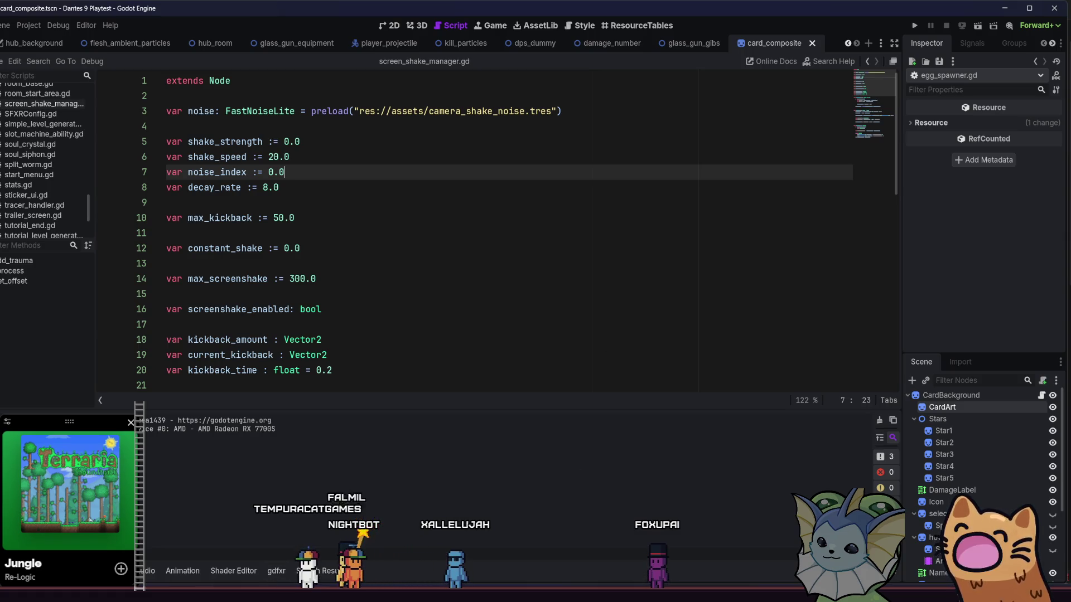
# Step: Zoom out and pan across the gatos.aseprite sprite sheet, then return to Obsidian
pyautogui.hotkey('alt', 'Tab')
pyautogui.scroll(-3, 558, 301)
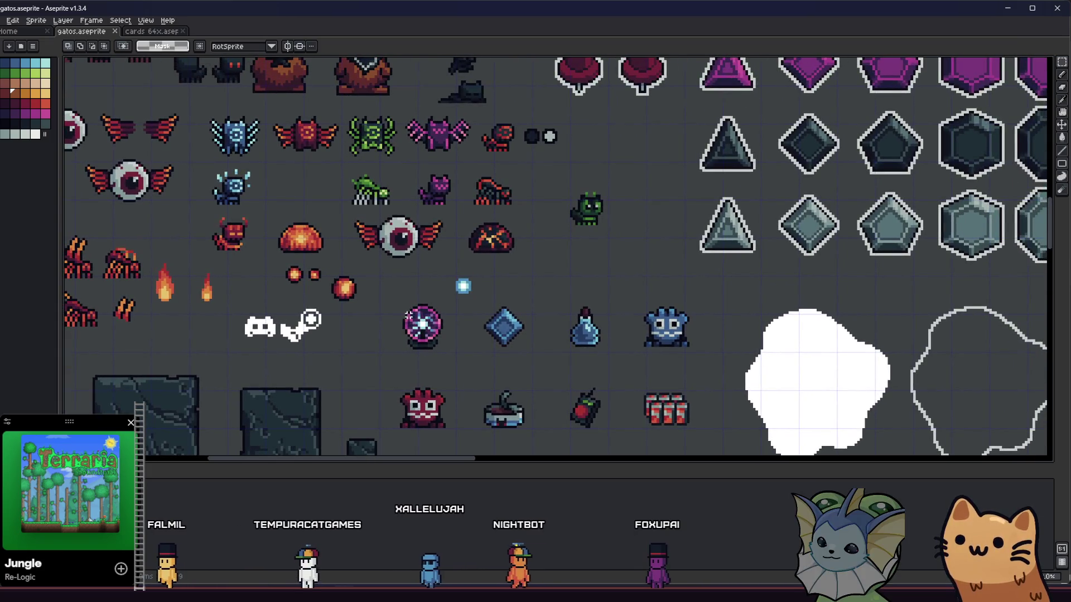
pyautogui.moveTo(406, 314)
pyautogui.mouseDown()
pyautogui.moveTo(393, 330)
pyautogui.moveTo(402, 352)
pyautogui.mouseUp()
pyautogui.scroll(-1, 404, 326)
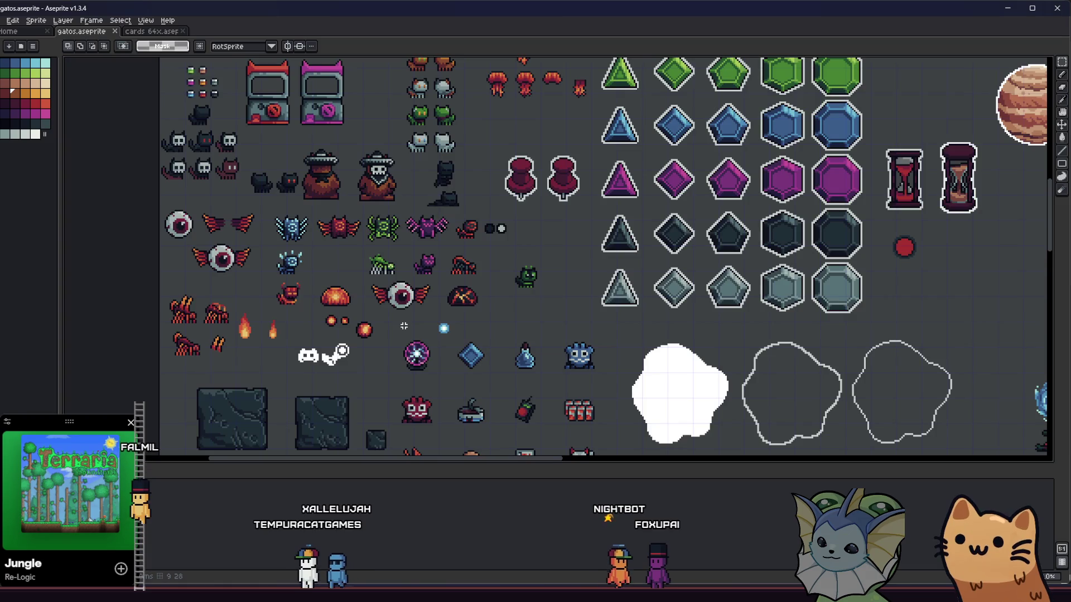
pyautogui.scroll(-1, 404, 326)
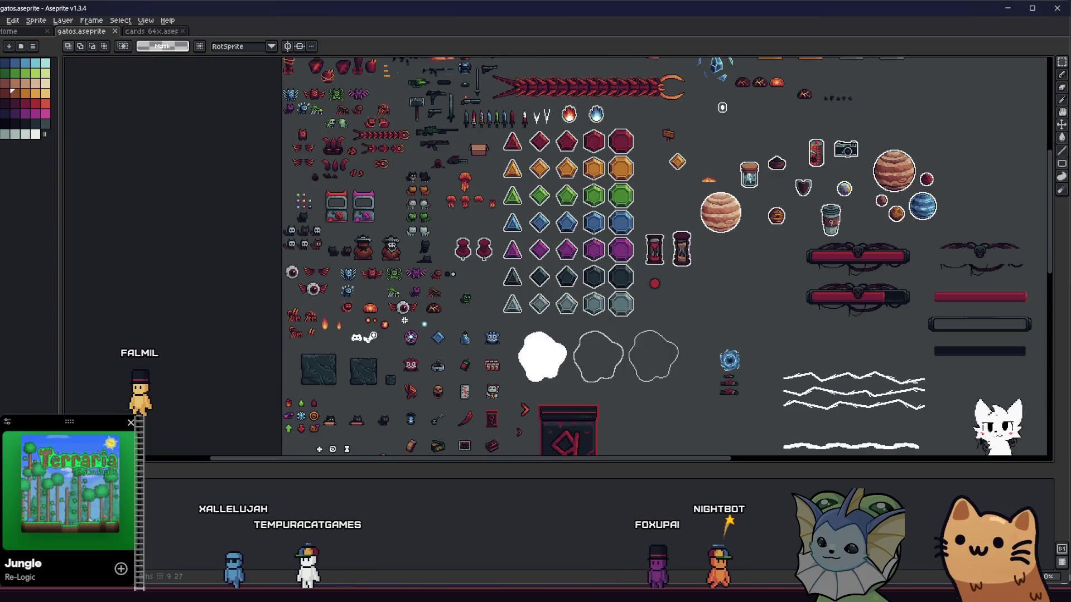
pyautogui.moveTo(615, 257); pyautogui.dragTo(608, 225)
pyautogui.hotkey('alt', 'Tab')
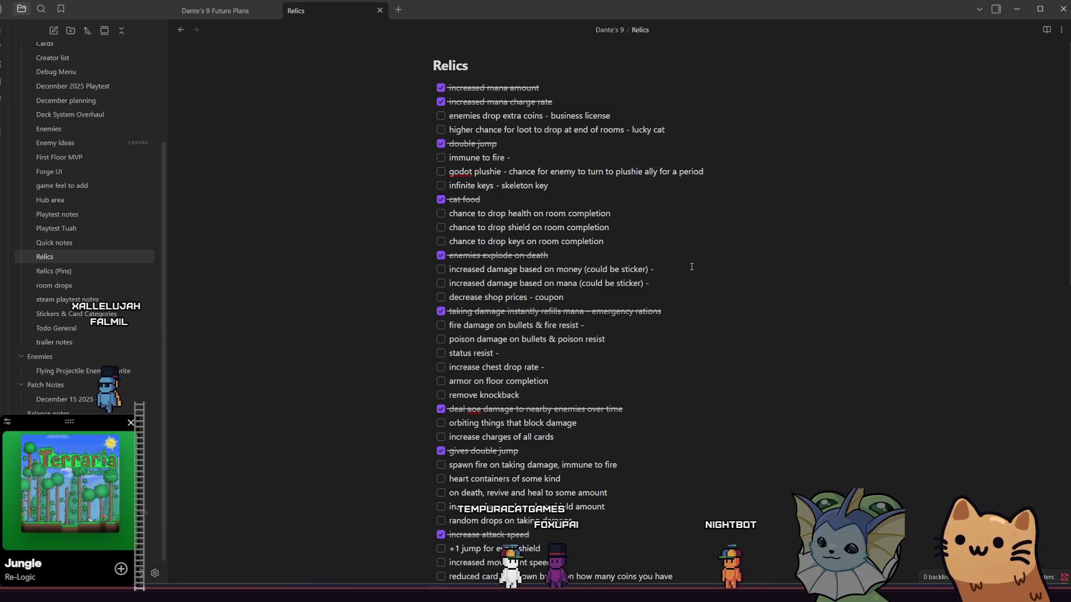
# Step: Add a dash after the poison resist relic idea
pyautogui.click(675, 341)
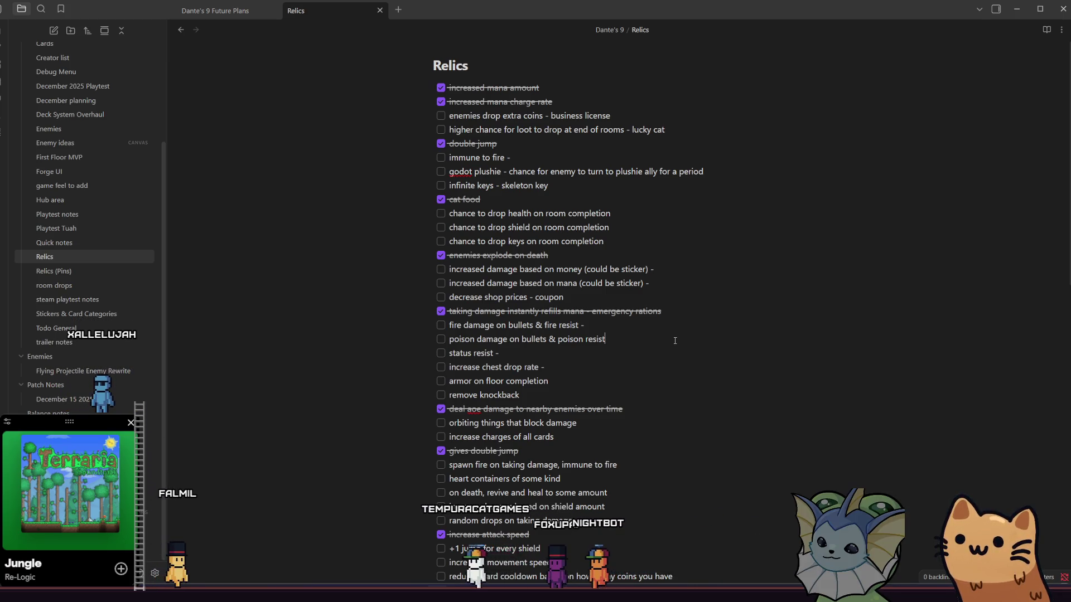
pyautogui.write('-')
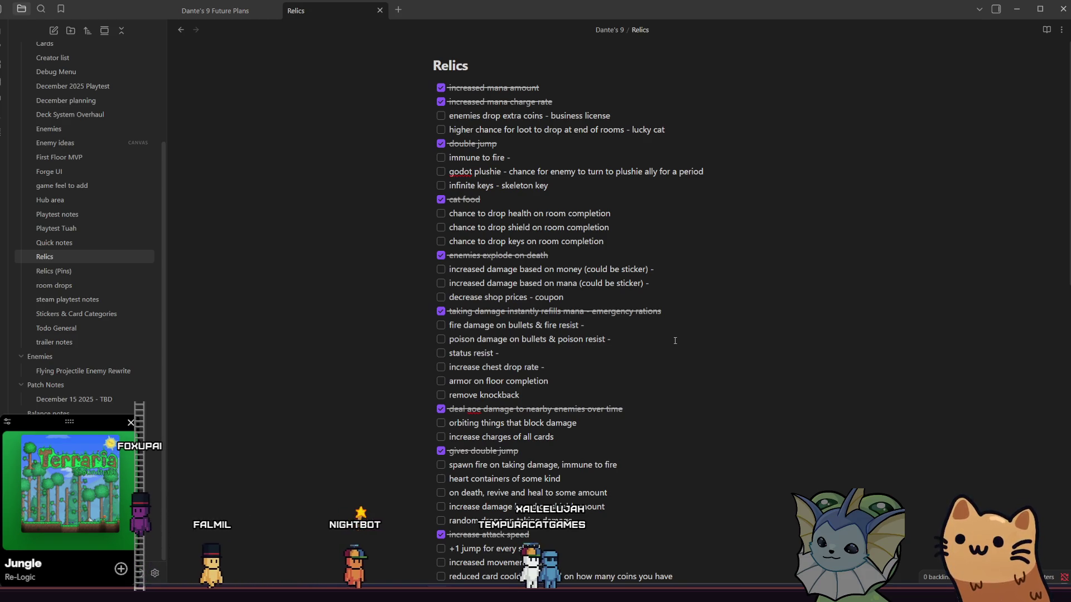
pyautogui.press('Down')
pyautogui.press('Down')
pyautogui.press('Down')
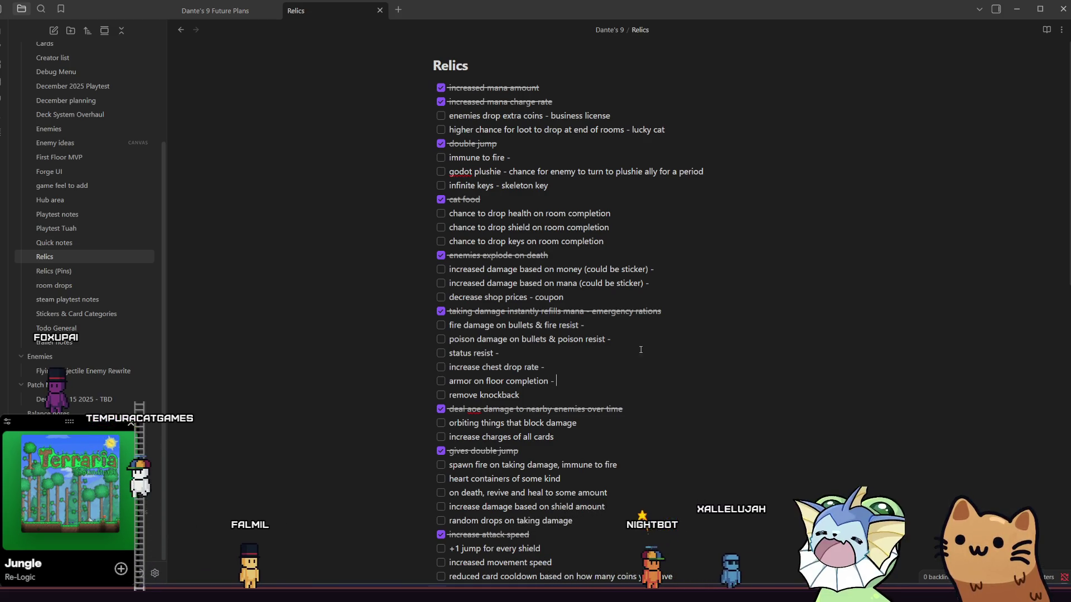
pyautogui.click(663, 155)
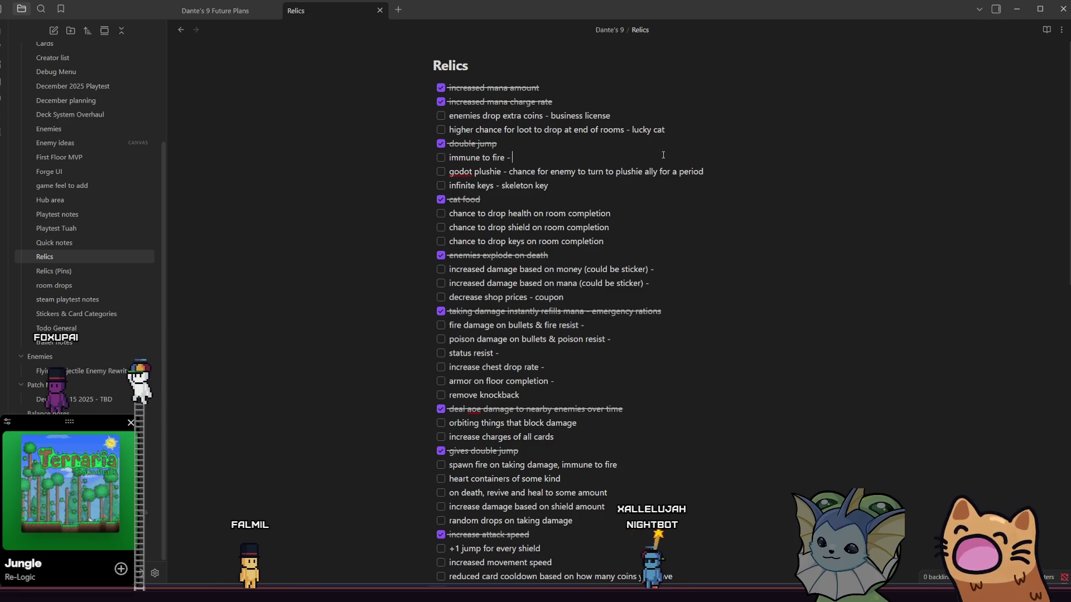
# Step: Name the health drop idea 'first aid handbook' and start 'blacksmith' on the shield drop idea
pyautogui.tripleClick(639, 226)
pyautogui.click(655, 213)
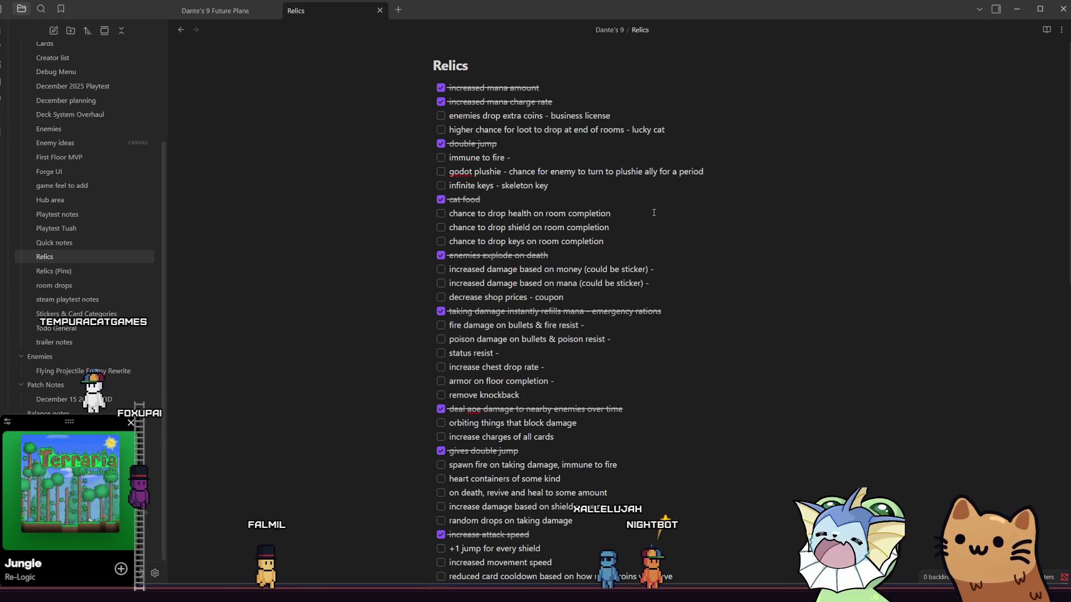
pyautogui.write('- ')
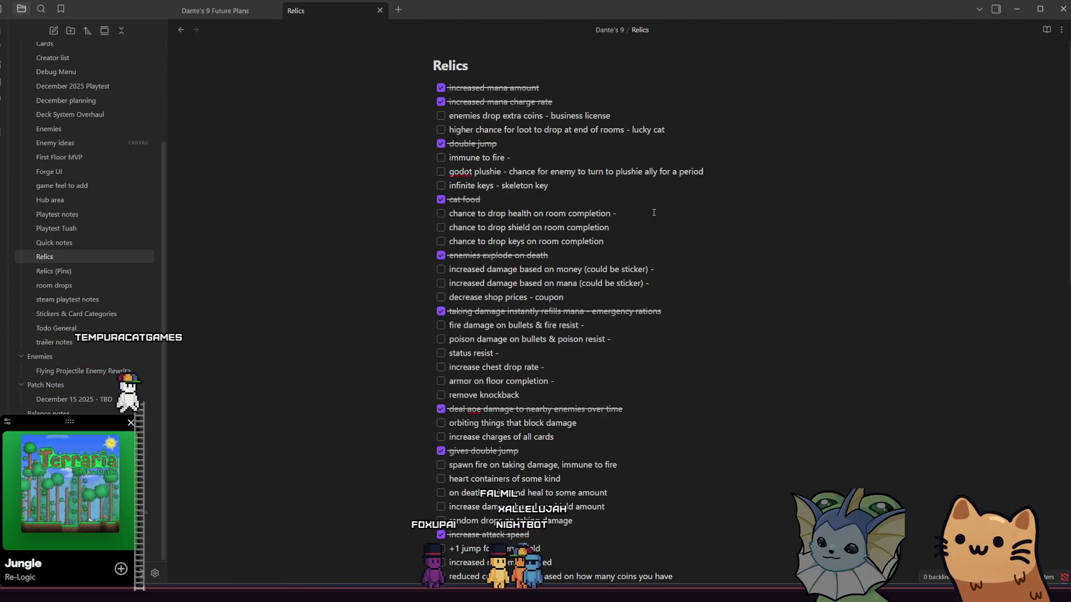
pyautogui.write('first ai')
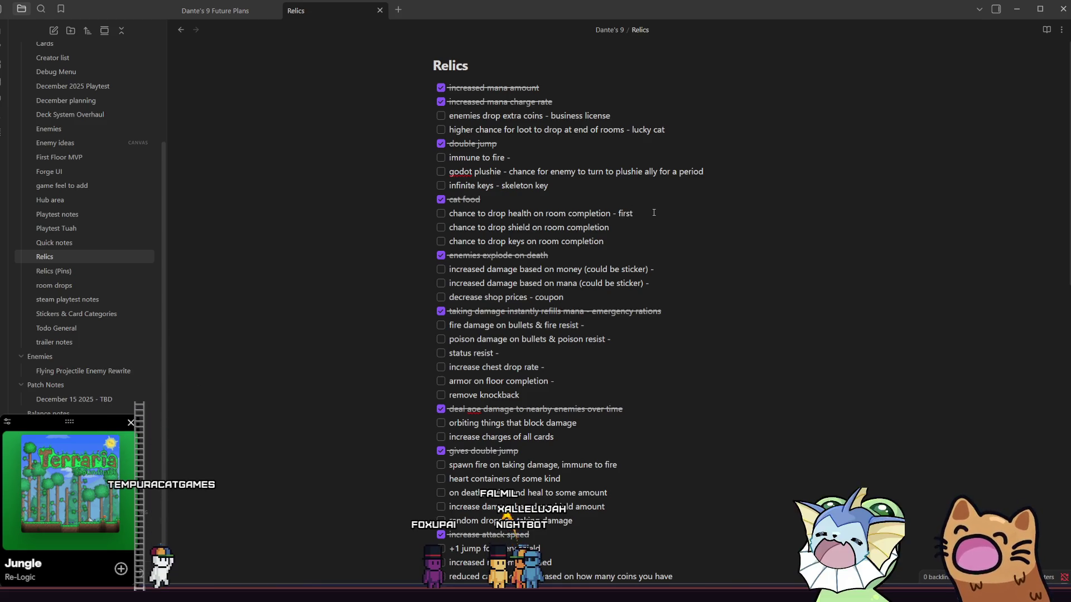
pyautogui.write('d handbook')
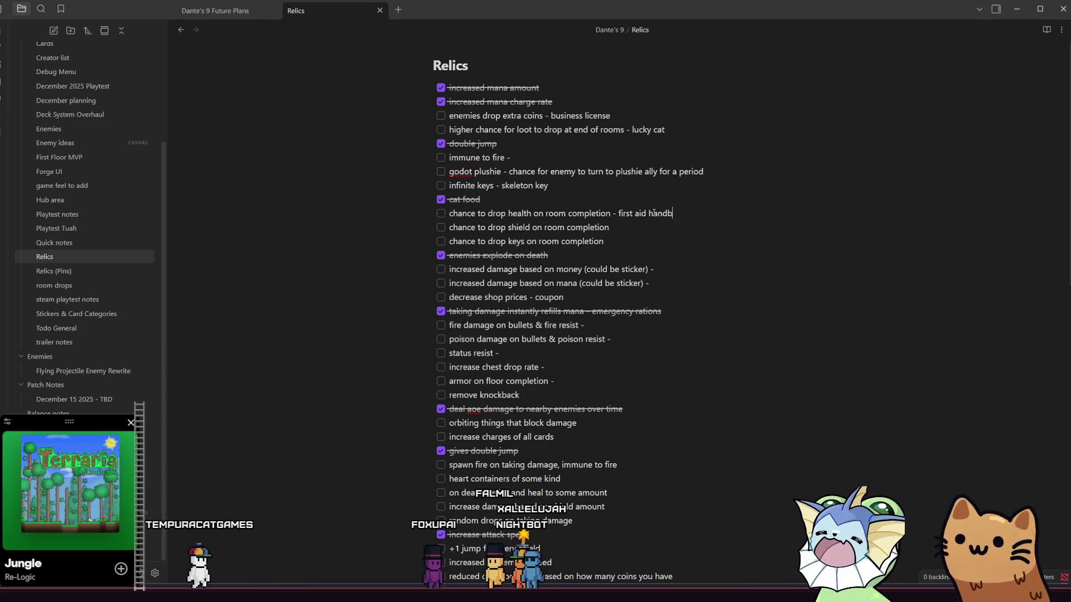
pyautogui.click(645, 229)
pyautogui.write('-')
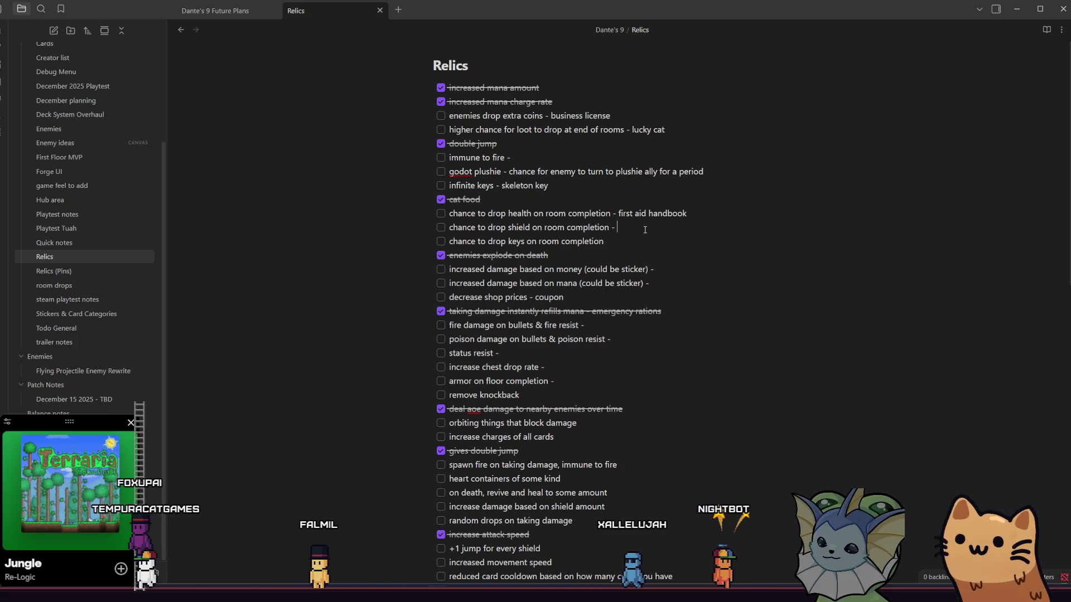
pyautogui.write('black')
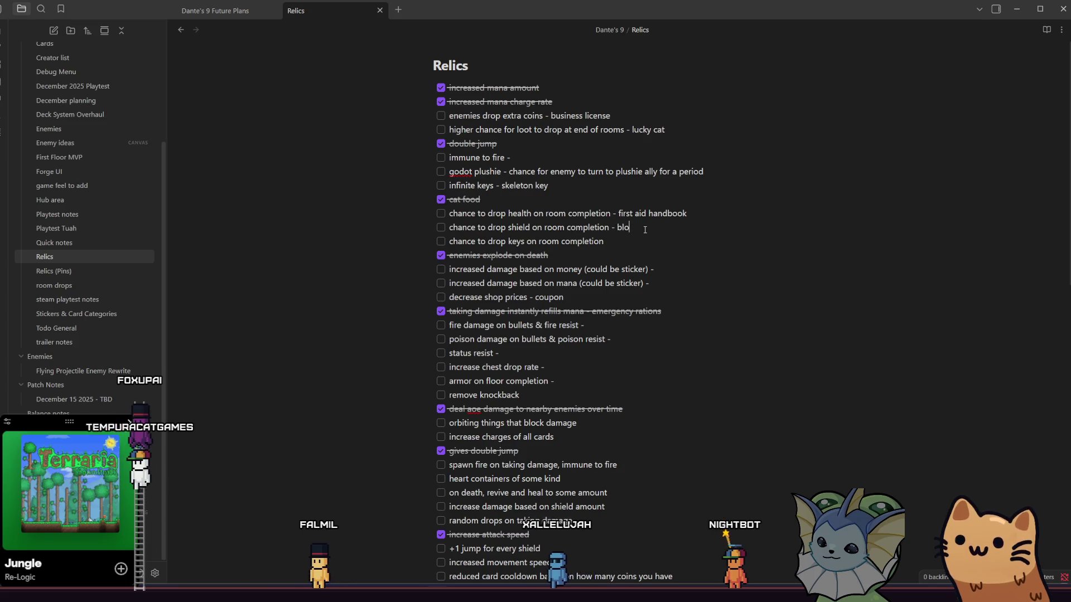
pyautogui.write('smith handbook')
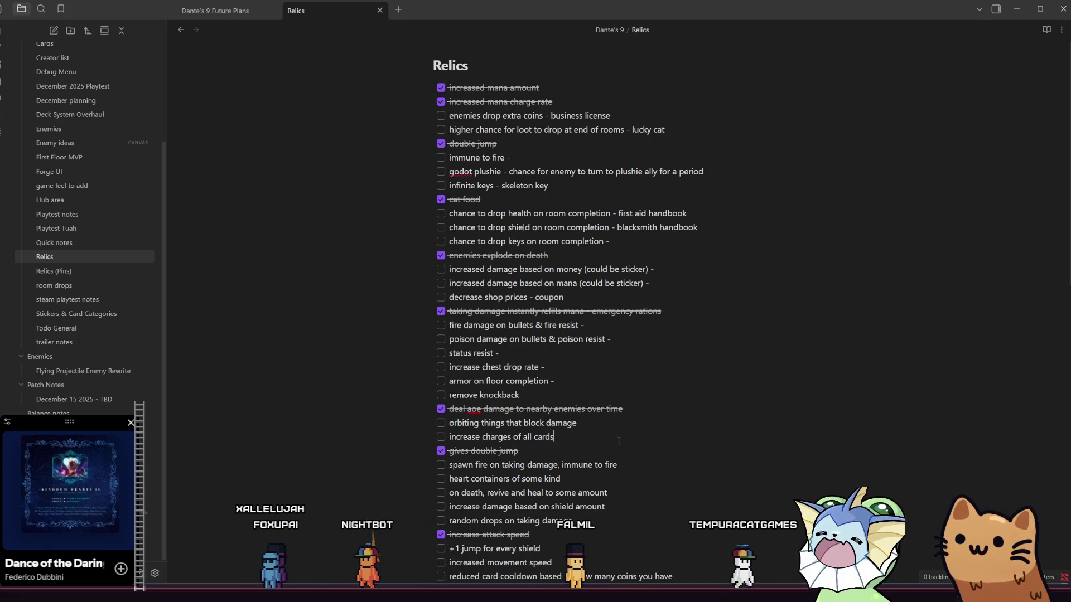
pyautogui.click(628, 424)
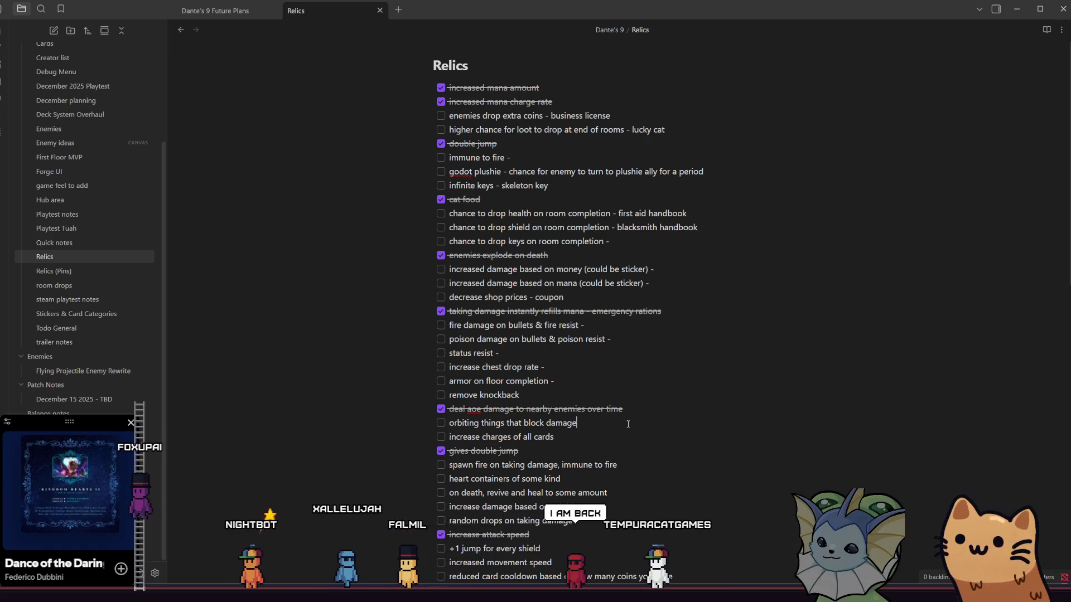
# Step: Remove 'blacksmith handbook' from the shield line, and annotate the card-charges idea as 'ammo can' and check it off
pyautogui.moveTo(724, 226); pyautogui.dragTo(598, 228)
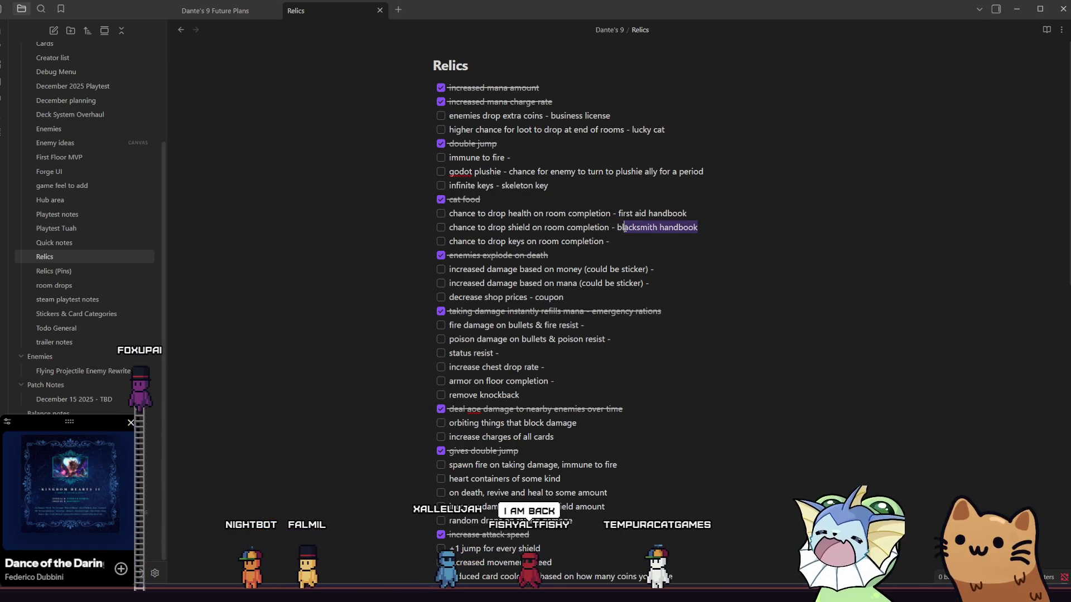
pyautogui.press('BackSpace')
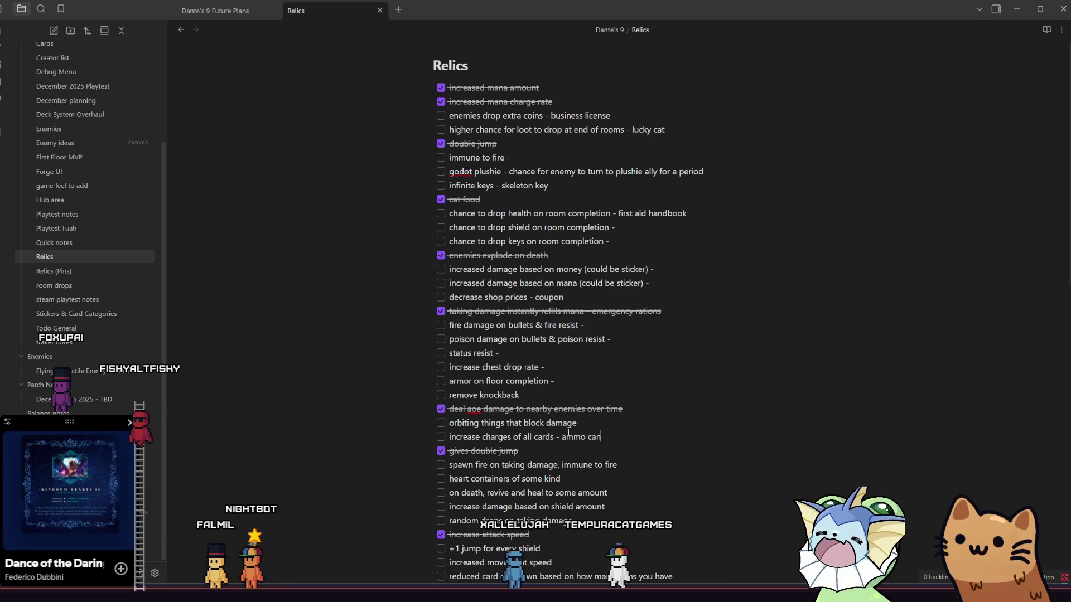
pyautogui.write('can')
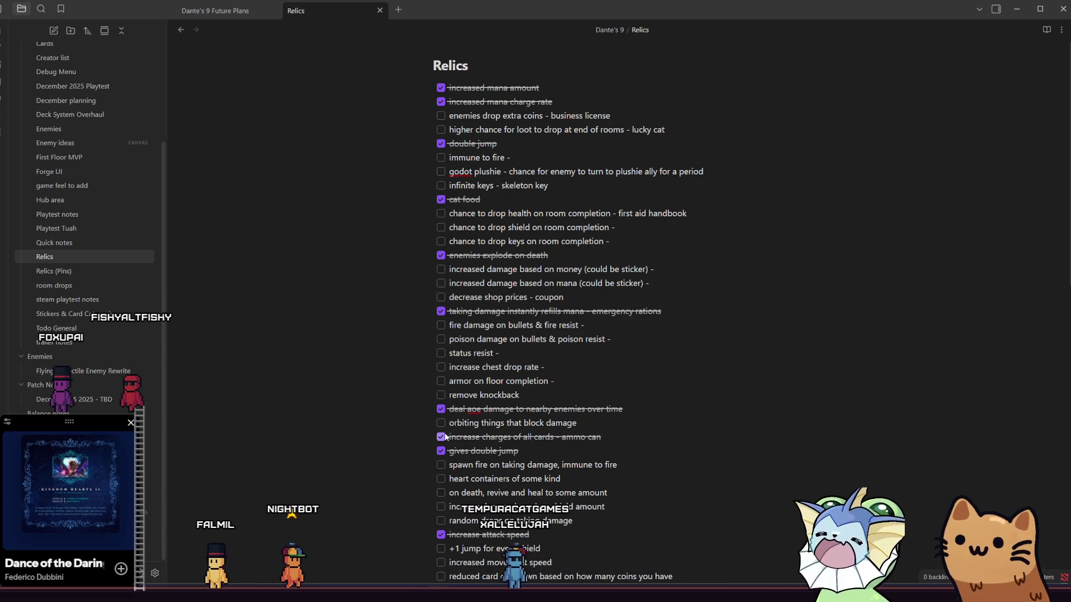
pyautogui.hotkey('ctrl', 'l')
# Step: Add a trailing dash to the spawn fire line and move past the on-death revive line
pyautogui.scroll(-2, 450, 415)
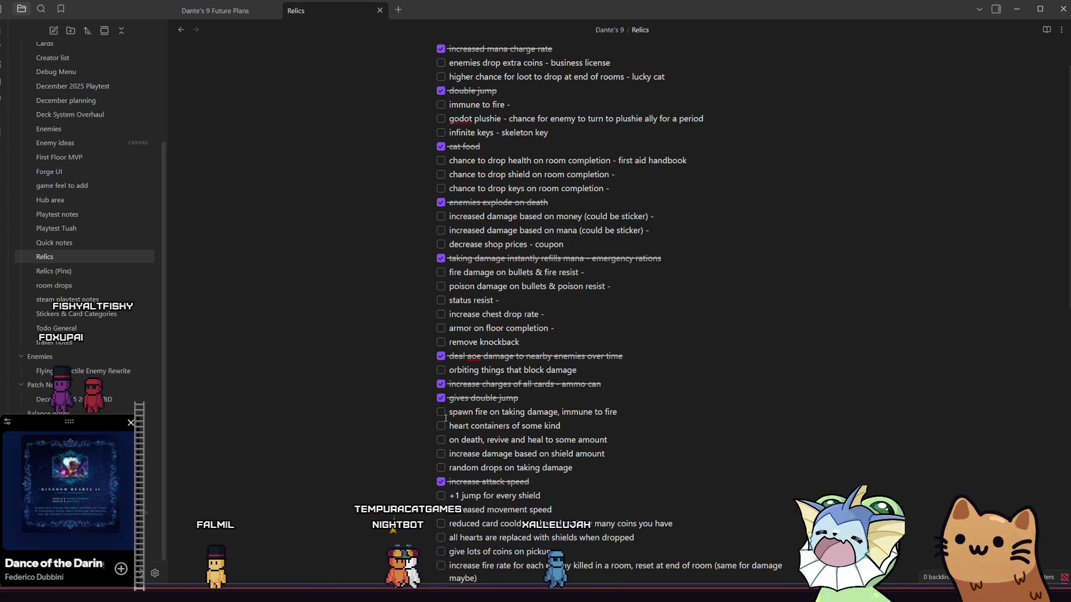
pyautogui.click(628, 413)
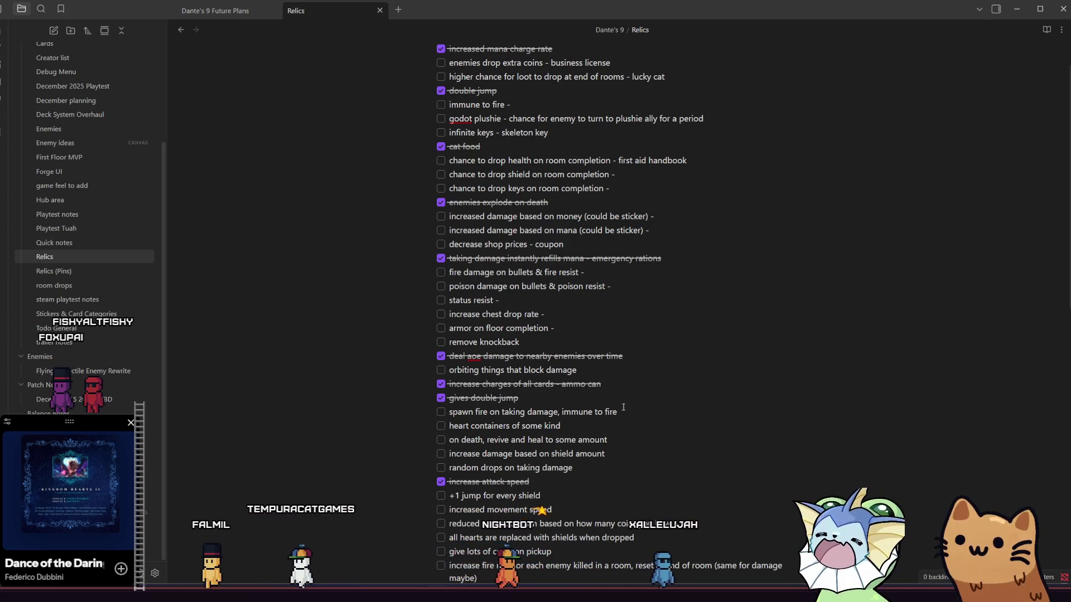
pyautogui.write('-')
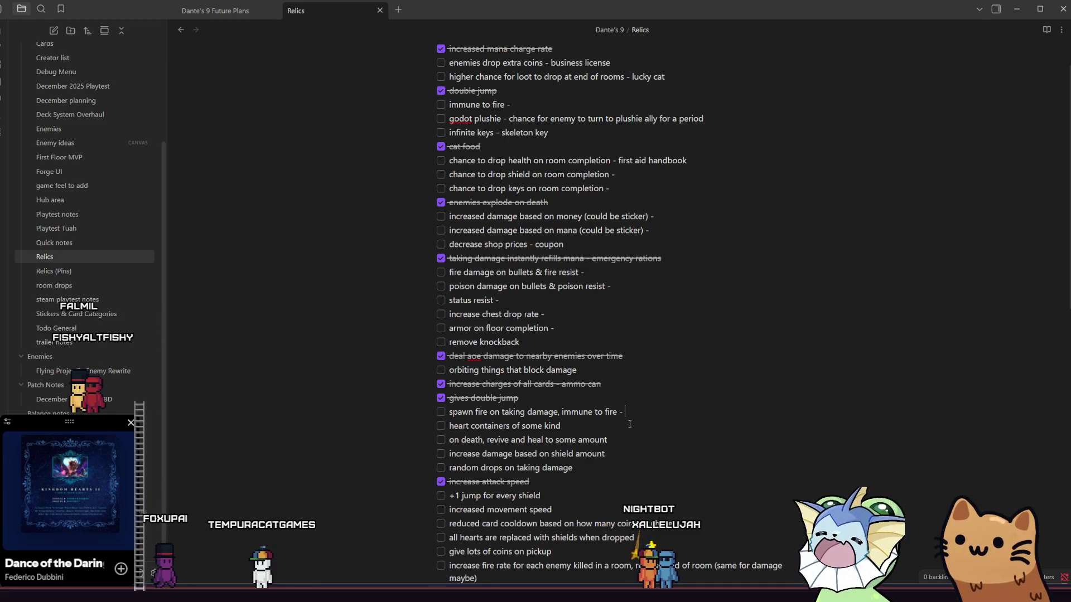
pyautogui.tripleClick(617, 439)
pyautogui.press('Down')
pyautogui.scroll(-1, 639, 400)
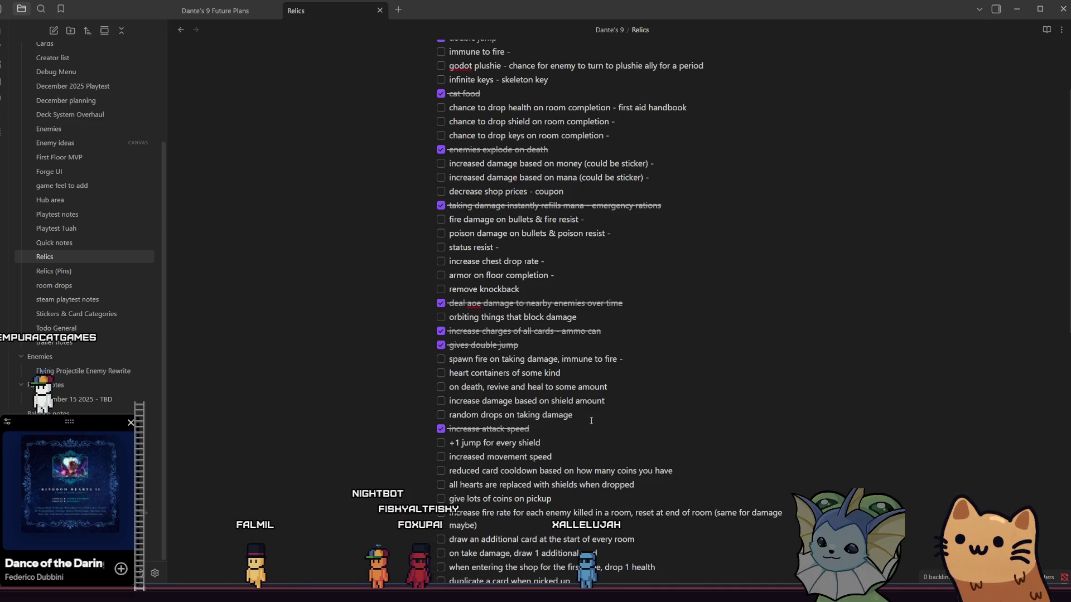
# Step: Append ' - ' to the card cooldown and hearts-to-shields lines, ending at the shop drop-1-health line
pyautogui.click(576, 440)
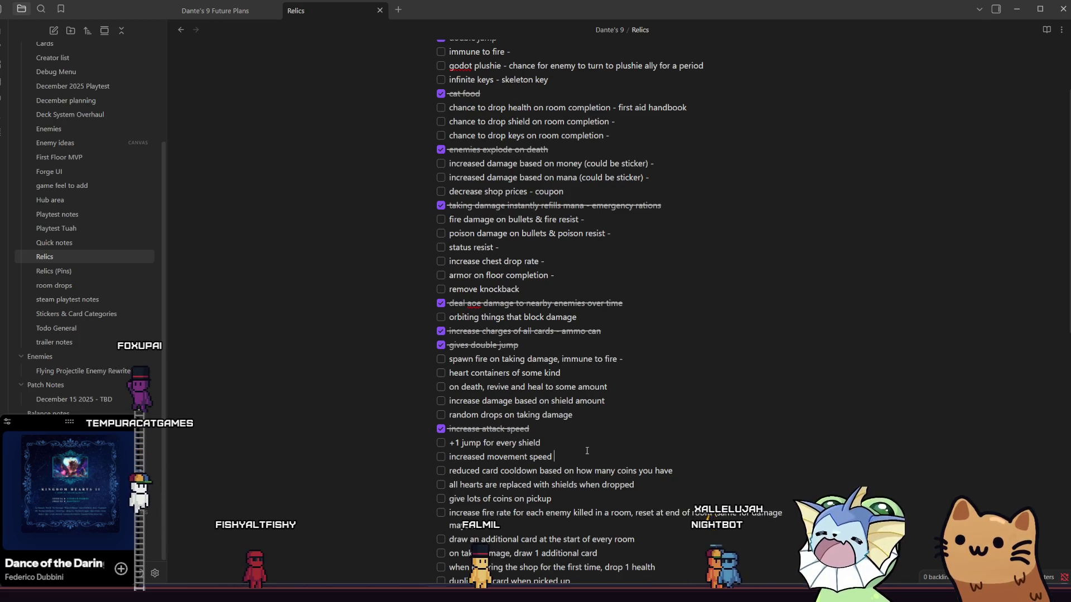
pyautogui.click(690, 470)
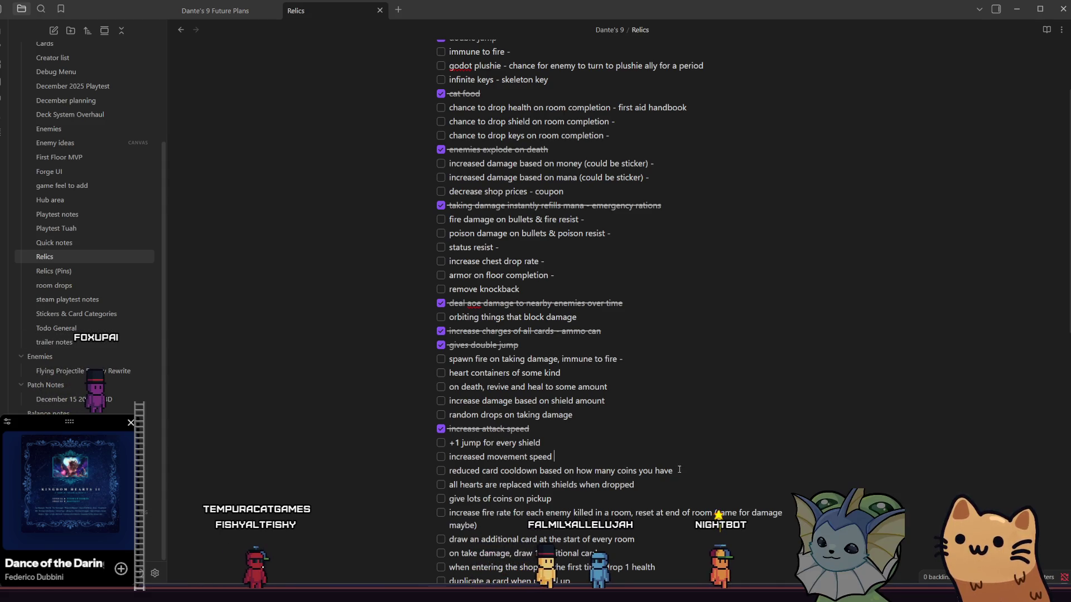
pyautogui.scroll(-4, 679, 470)
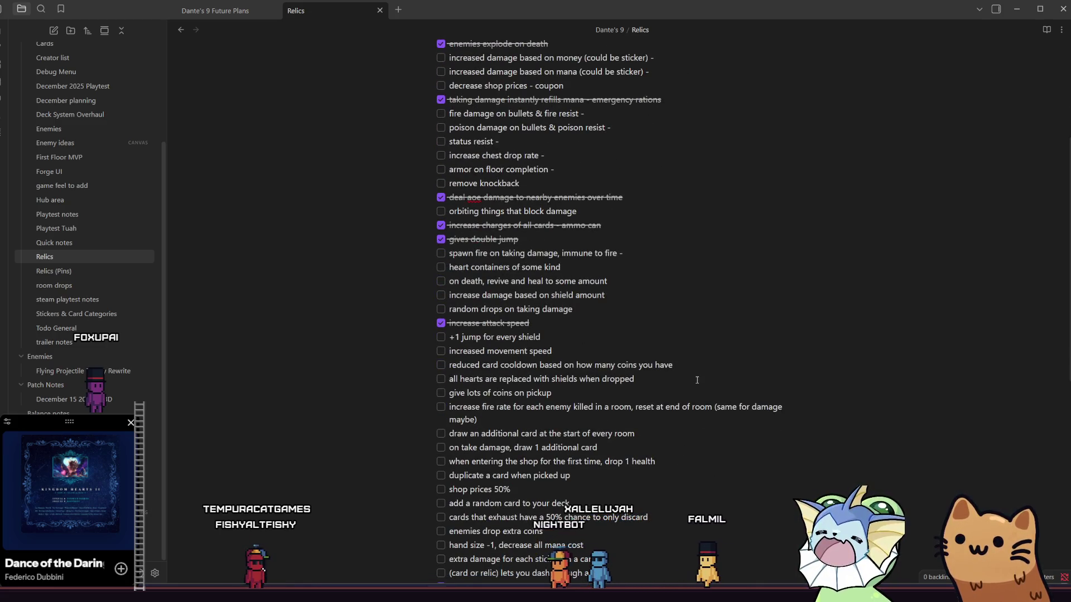
pyautogui.write('- ')
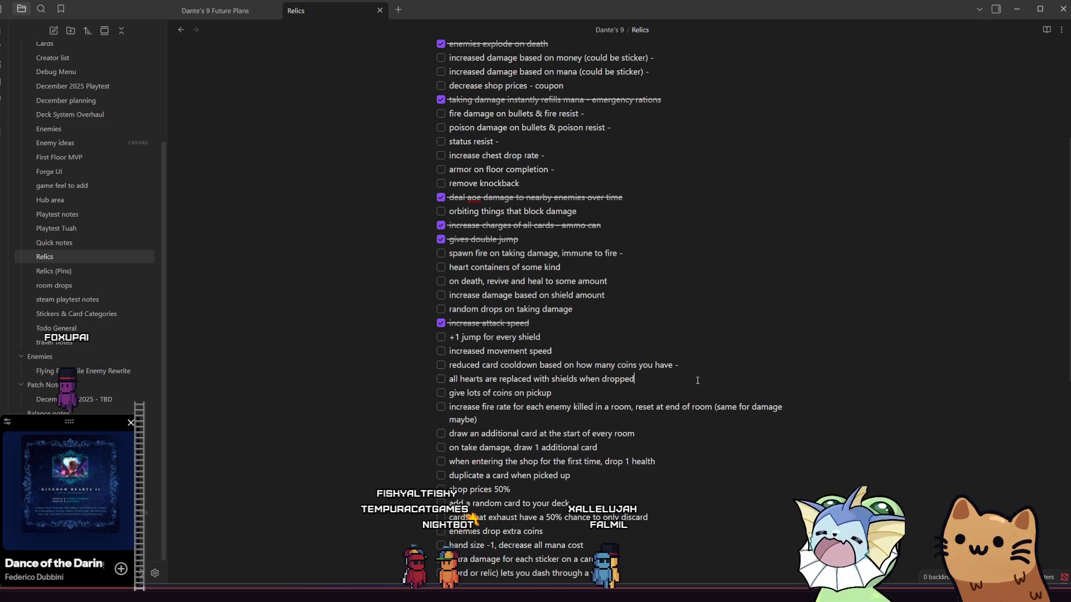
pyautogui.write(' -')
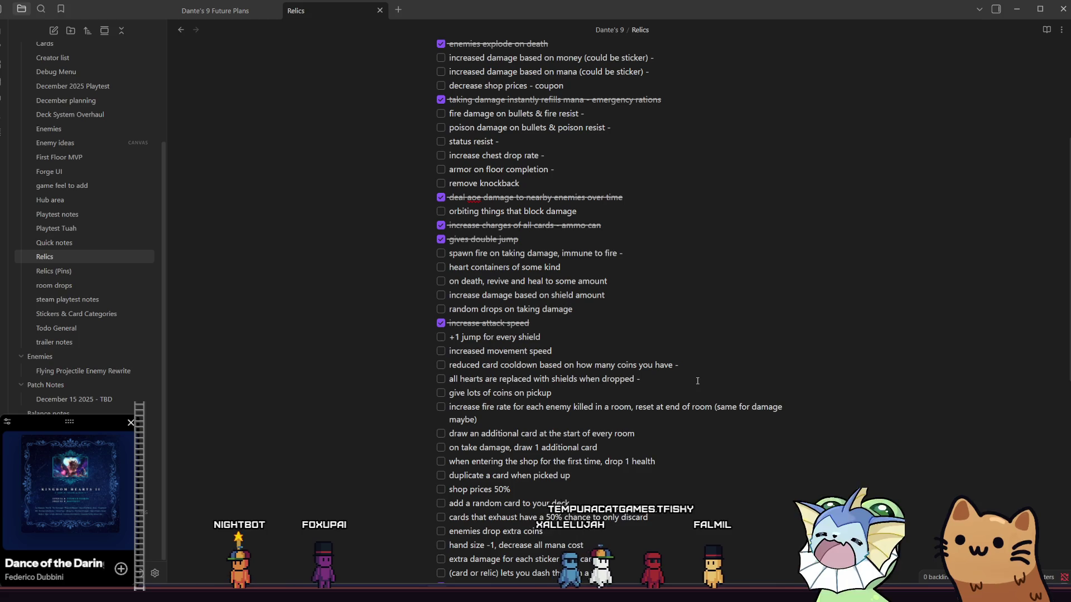
pyautogui.click(657, 437)
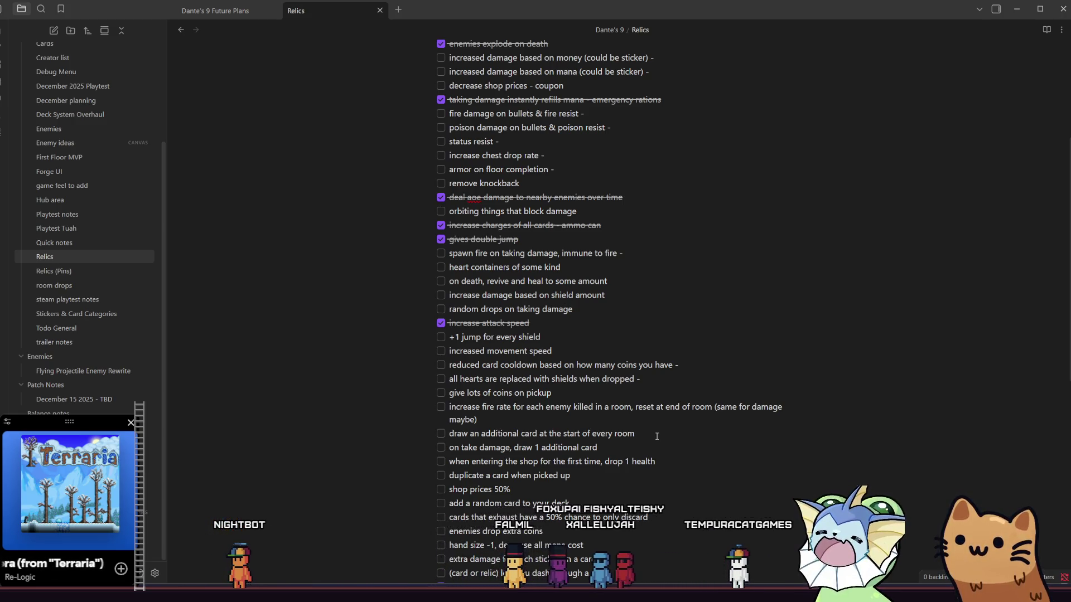
pyautogui.scroll(-1, 664, 432)
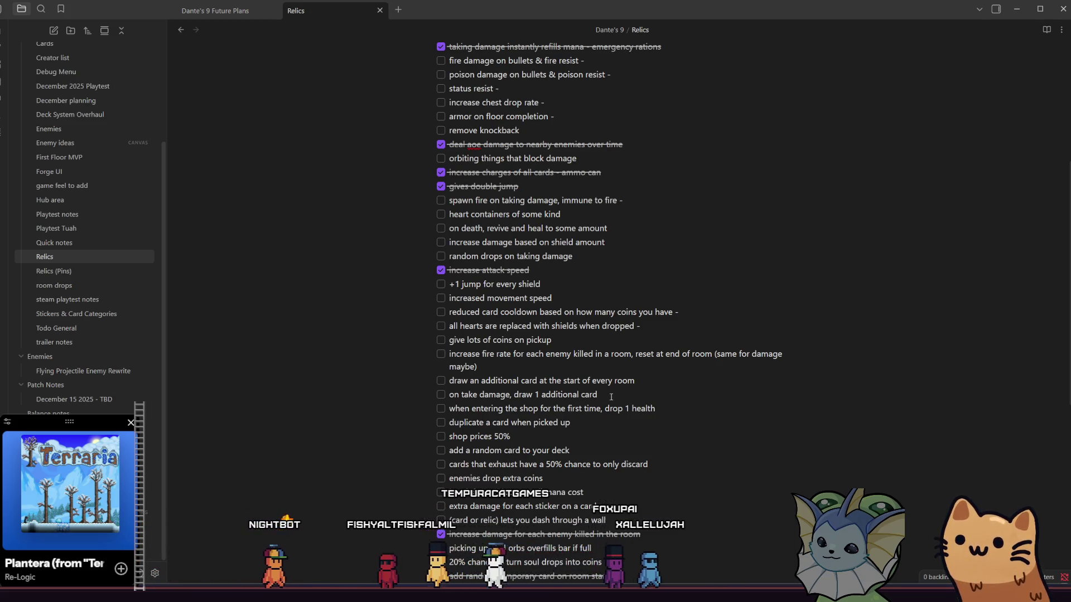
pyautogui.click(680, 410)
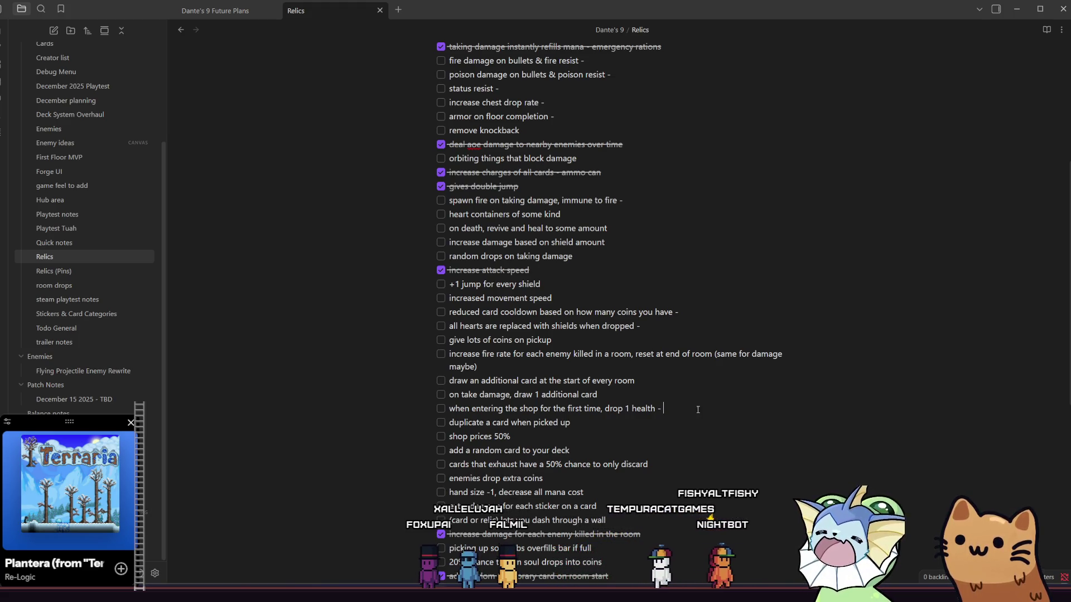
# Step: Remove the 'shop prices 50%' and 'enemies drop extra coins' lines, and add '- tome of efficency' after hand size
pyautogui.scroll(5, 695, 410)
pyautogui.scroll(-4, 660, 366)
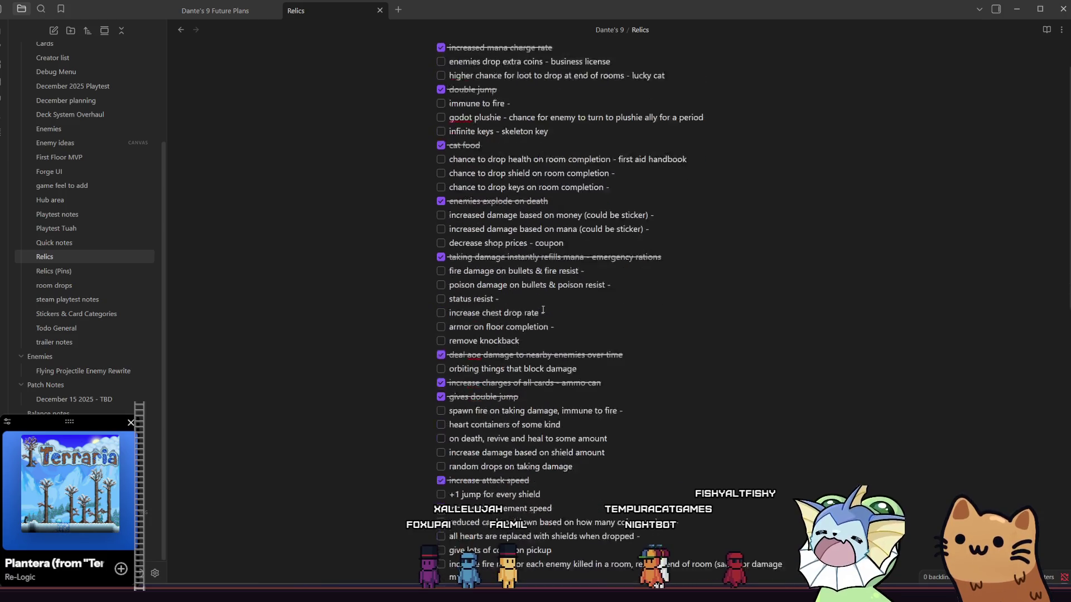
pyautogui.moveTo(510, 489); pyautogui.dragTo(449, 489)
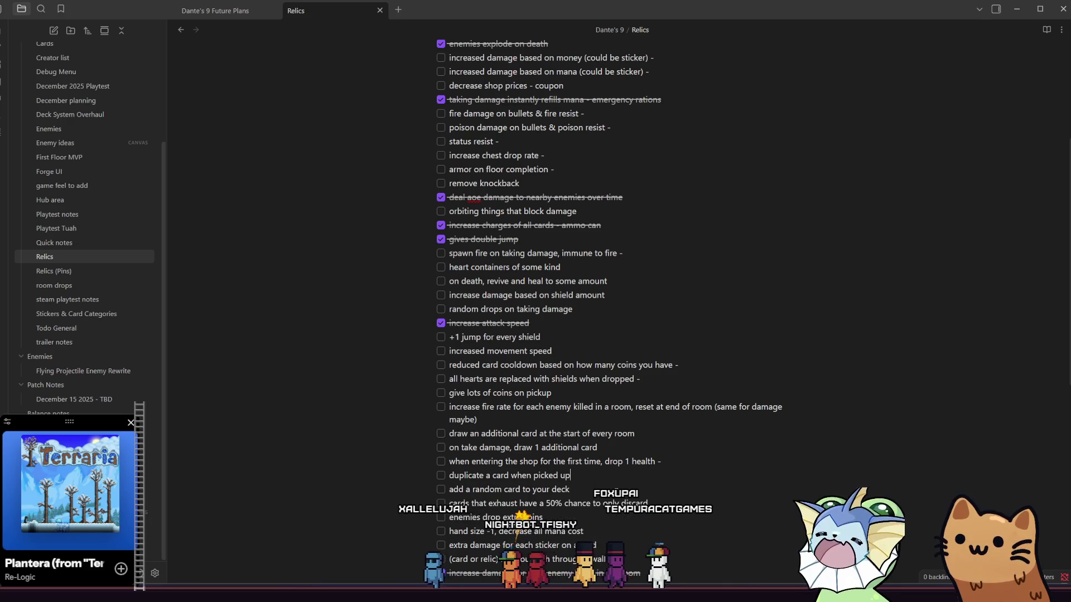
pyautogui.scroll(-1, 687, 458)
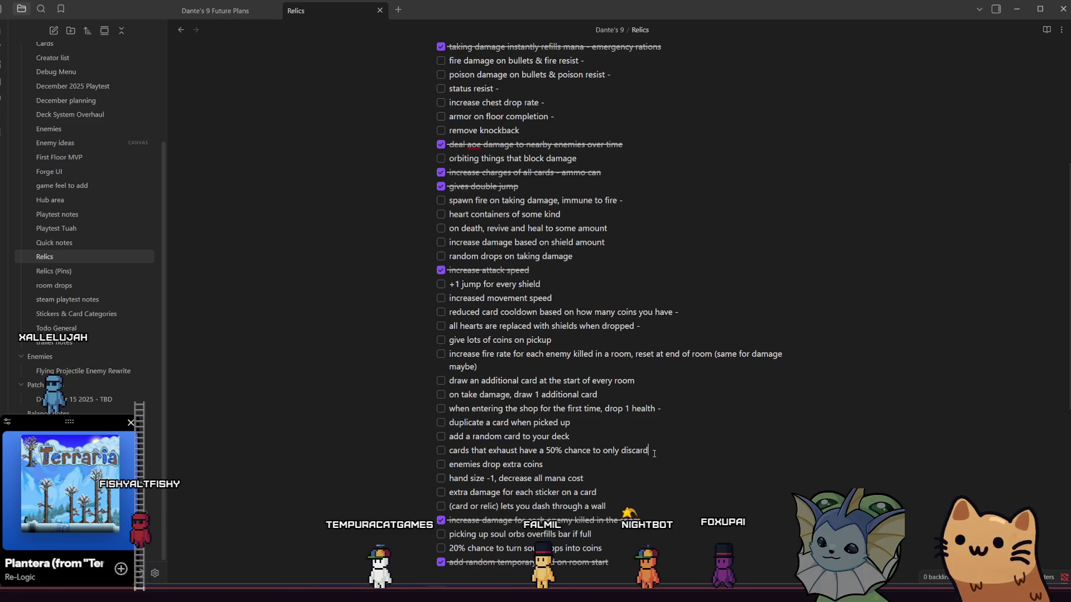
pyautogui.moveTo(544, 465); pyautogui.dragTo(448, 469)
pyautogui.press('BackSpace')
pyautogui.press('BackSpace')
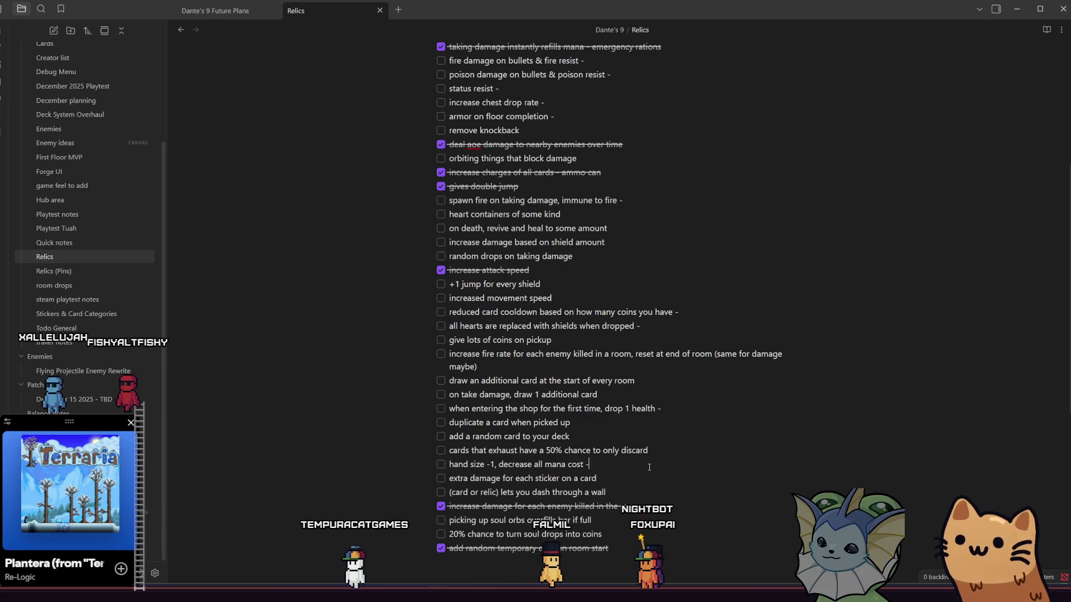
pyautogui.write('- tome of efficency')
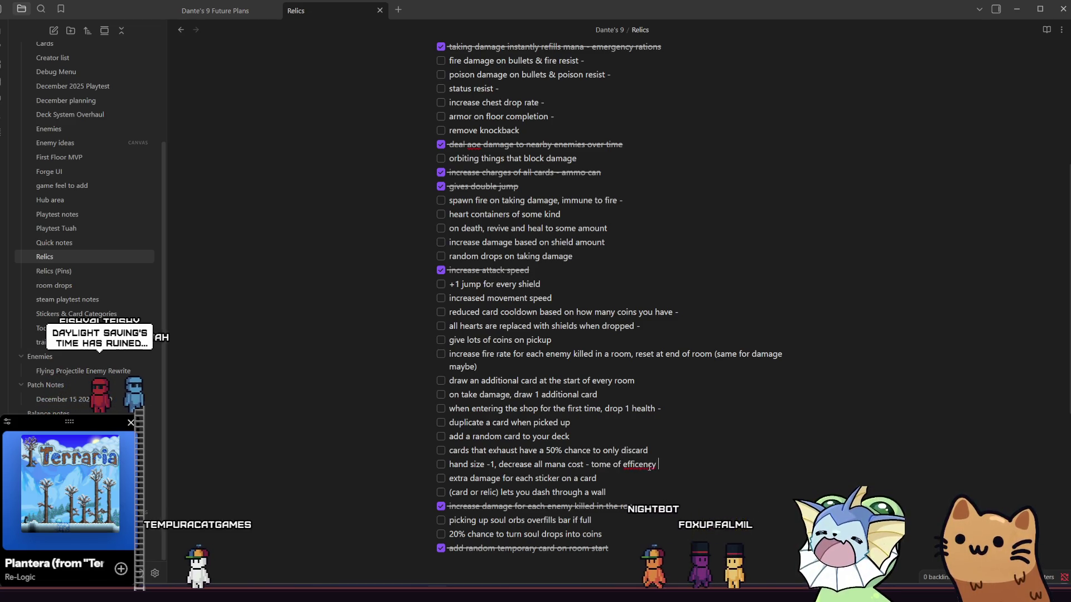
pyautogui.rightClick(650, 466)
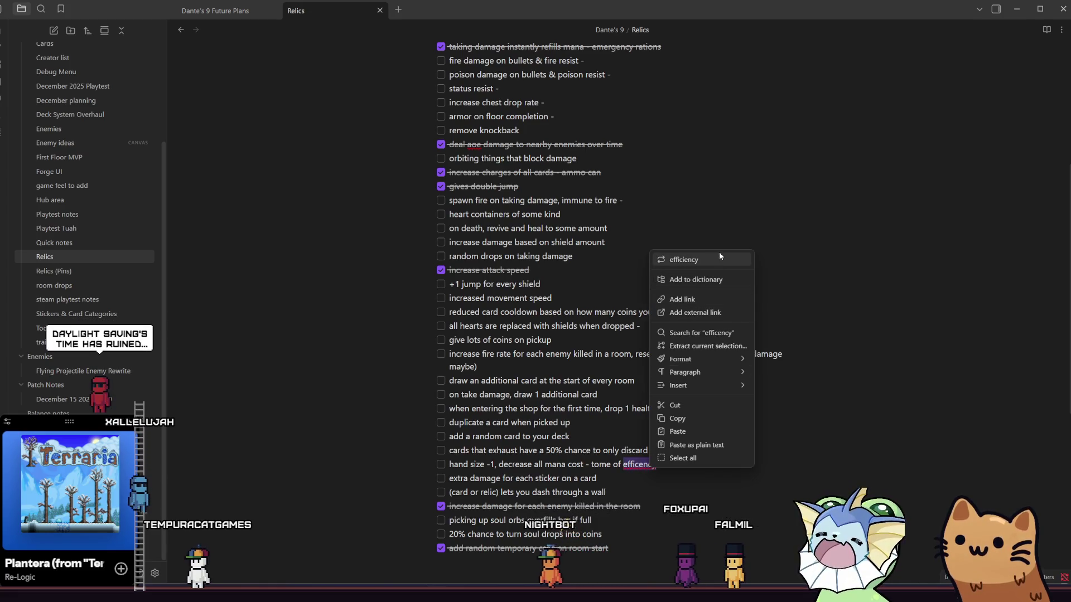
# Step: Fix 'efficency' to 'efficiency' using the spell-check suggestion, then move to the attack speed line
pyautogui.click(701, 261)
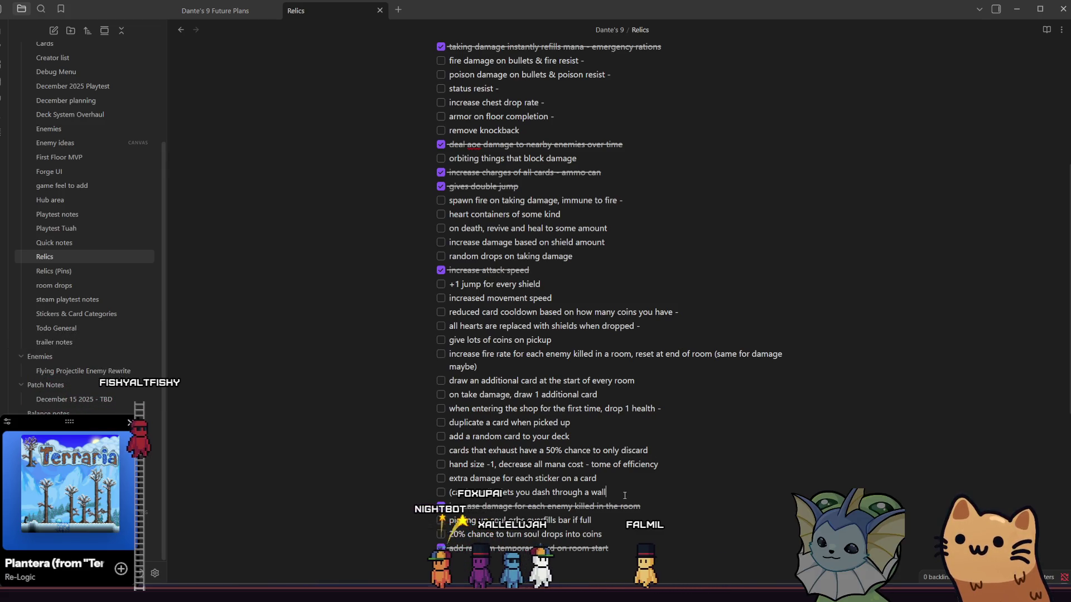
pyautogui.press('Down')
pyautogui.press('Down')
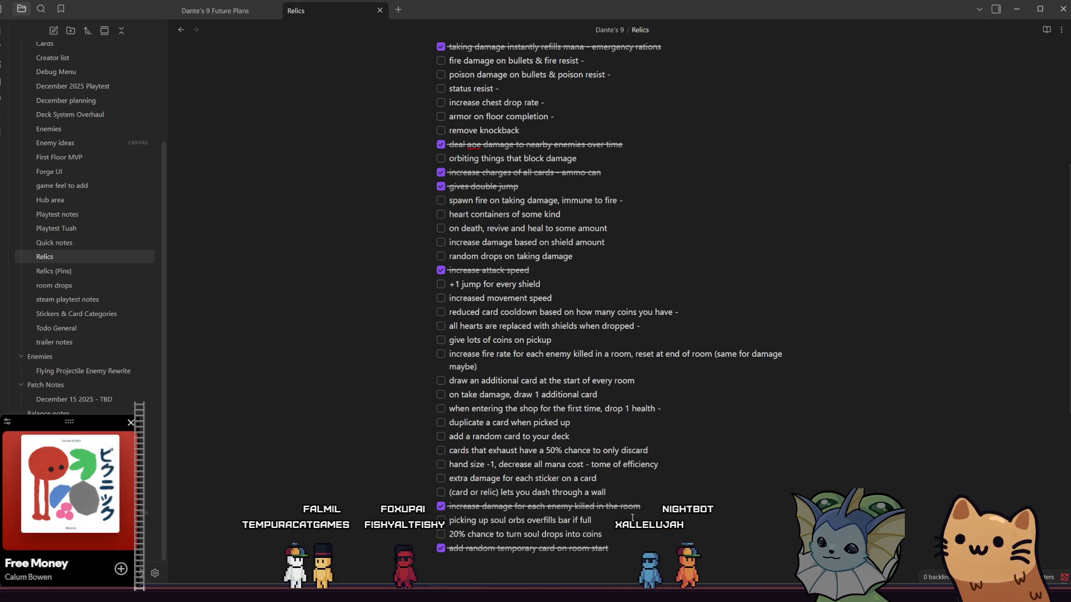
pyautogui.click(597, 270)
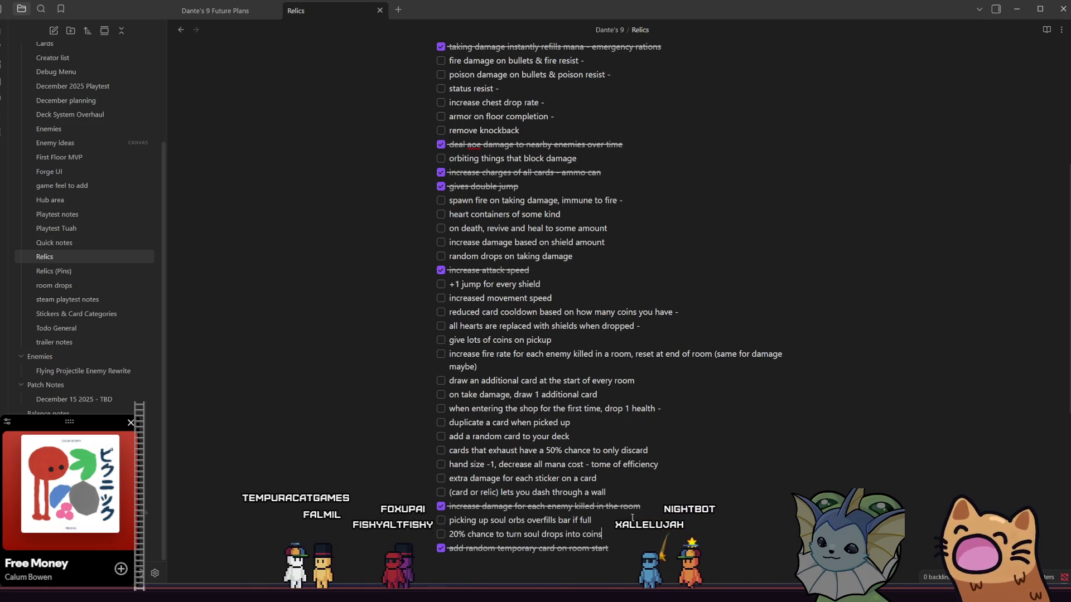
pyautogui.scroll(5, 658, 354)
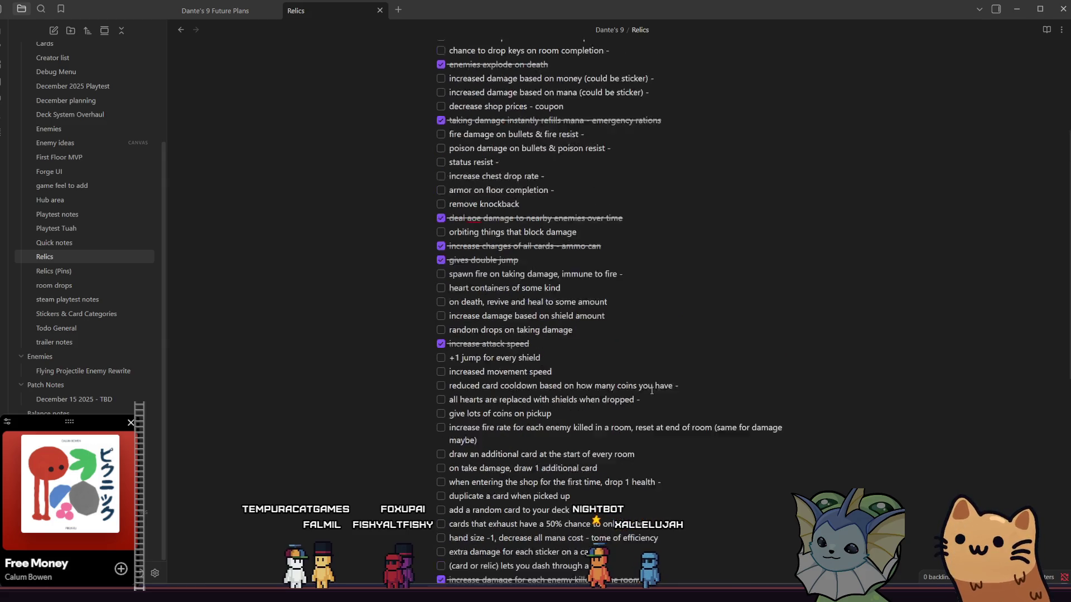
pyautogui.click(705, 160)
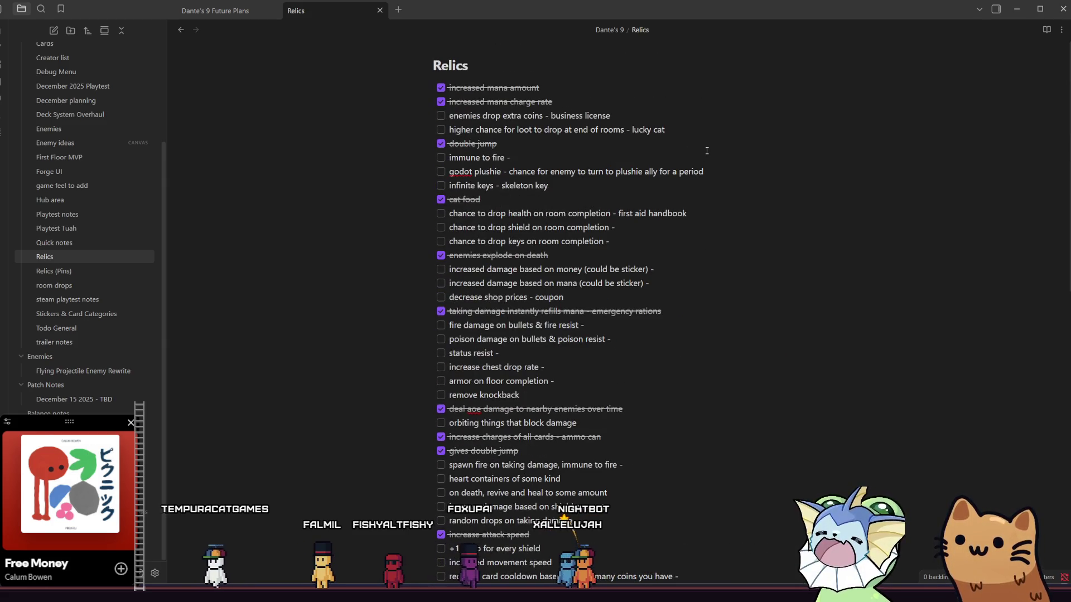
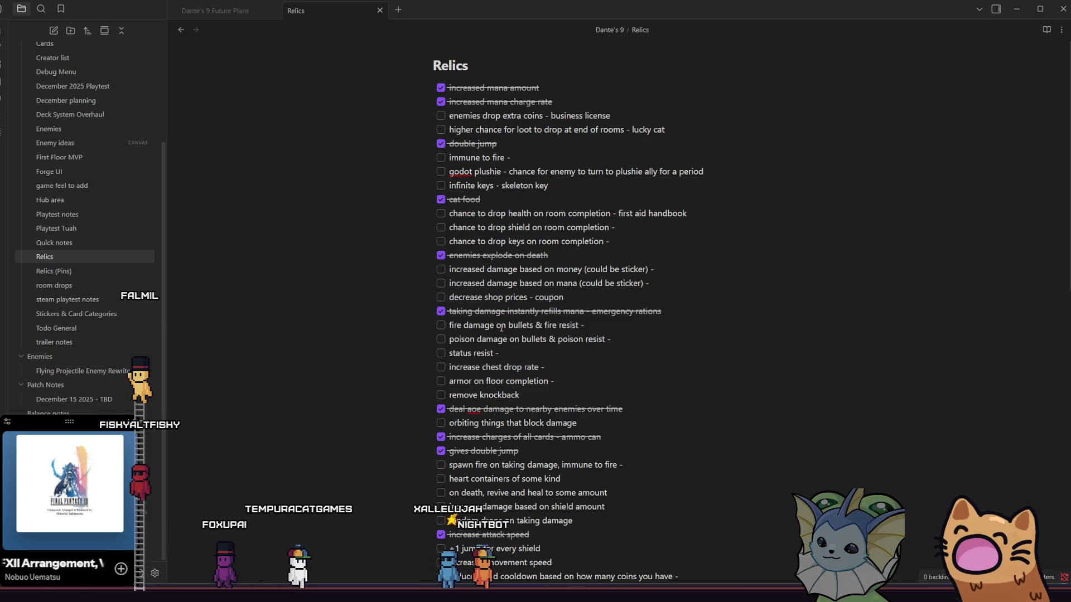
# Step: Focus the Relics note and place the cursor on the fire resist and double jump entries
pyautogui.click(576, 325)
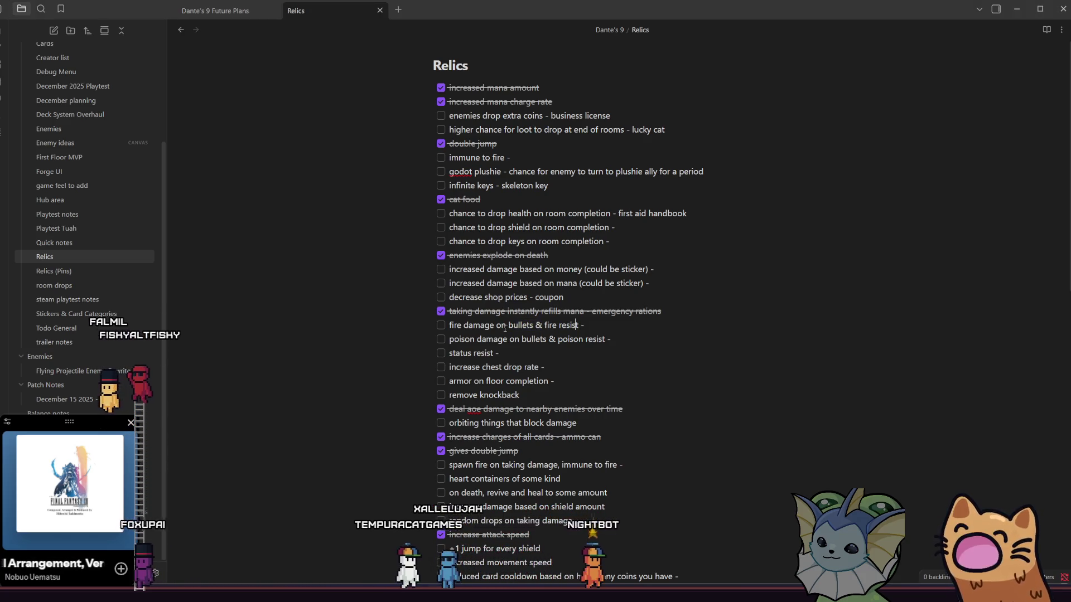
pyautogui.moveTo(481, 325)
pyautogui.mouseDown()
pyautogui.moveTo(559, 339)
pyautogui.moveTo(574, 327)
pyautogui.mouseUp()
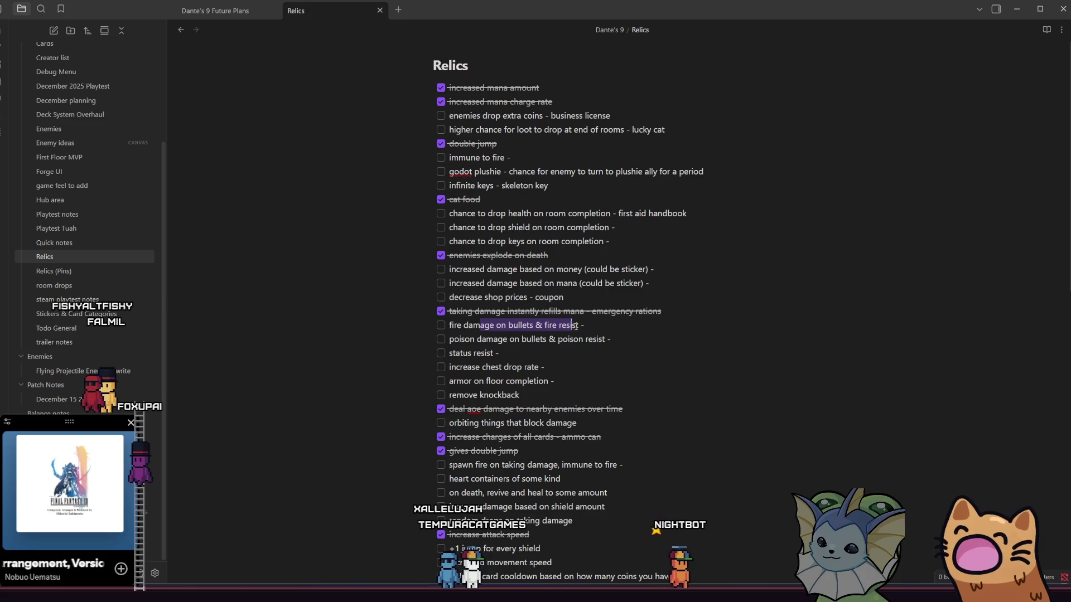
pyautogui.click(587, 325)
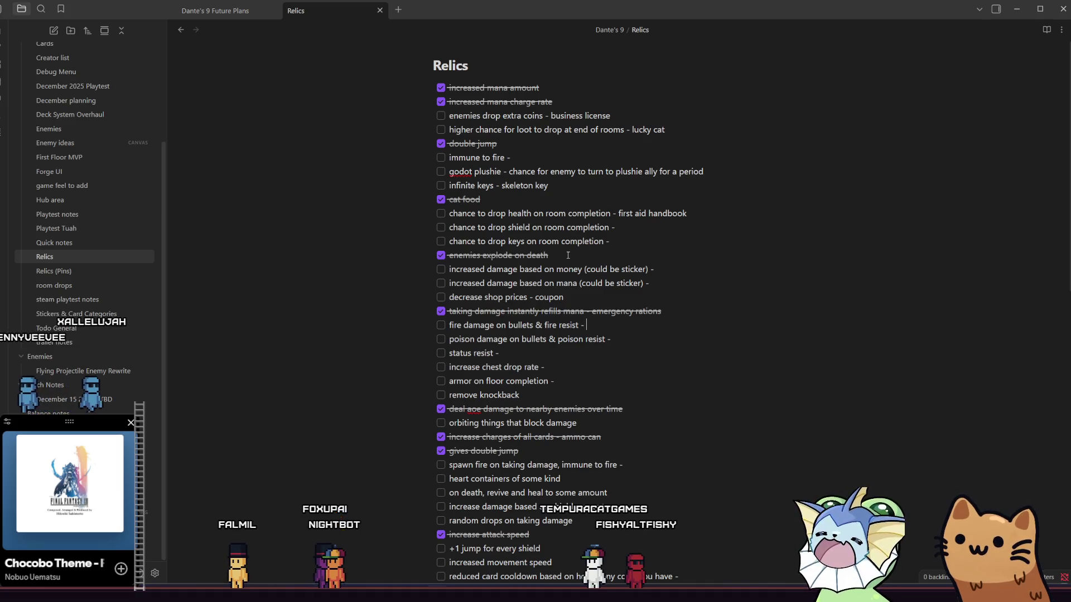
pyautogui.click(589, 147)
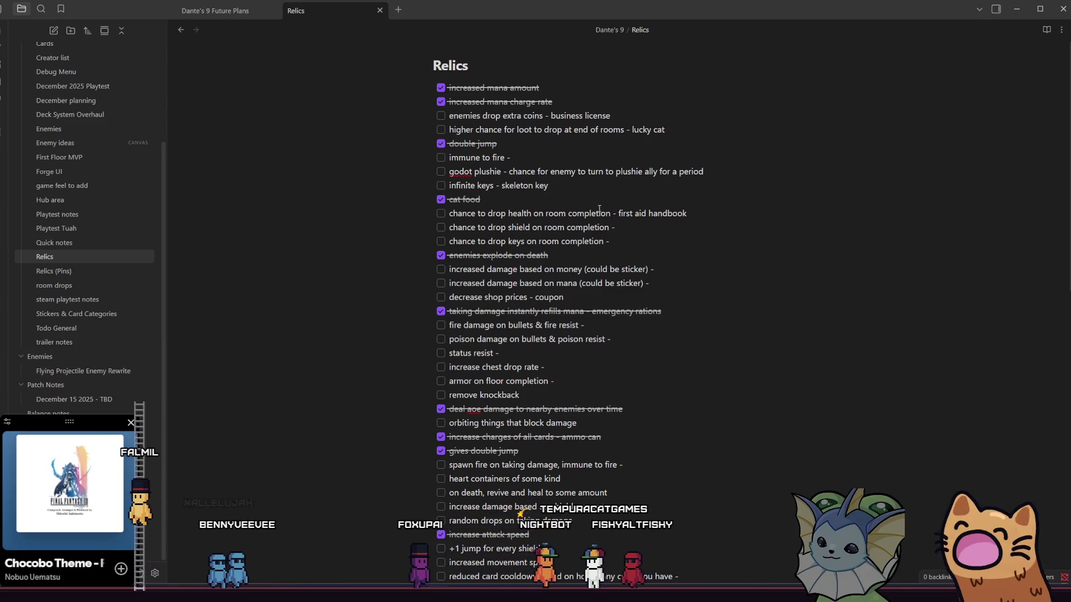
# Step: Append 'fire extinguisher' to the 'immune to fire -' line and check its spelling
pyautogui.click(564, 160)
pyautogui.write('fire ez')
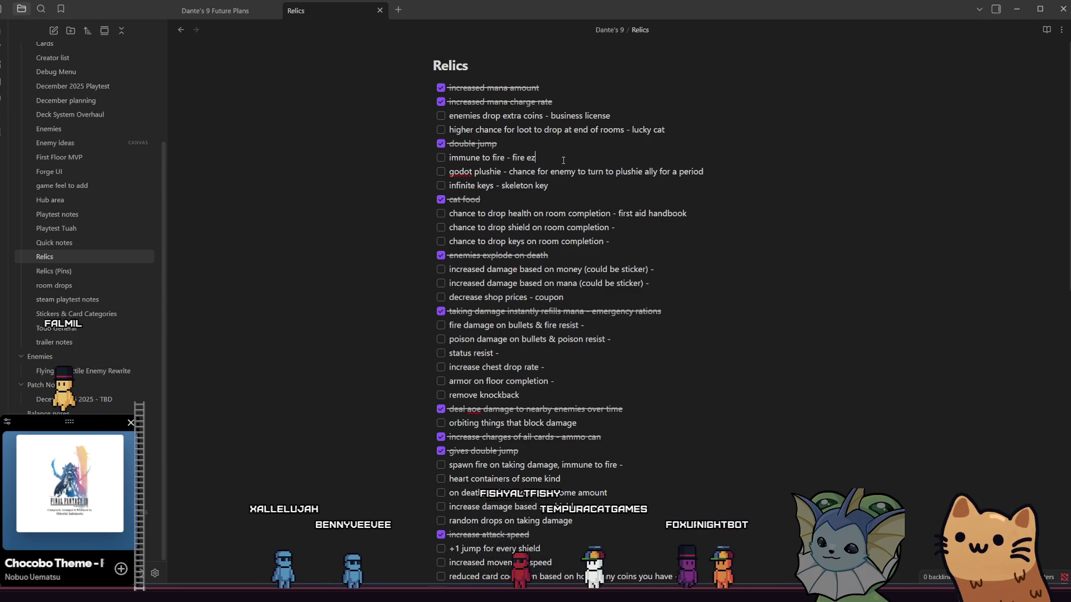
pyautogui.press('BackSpace')
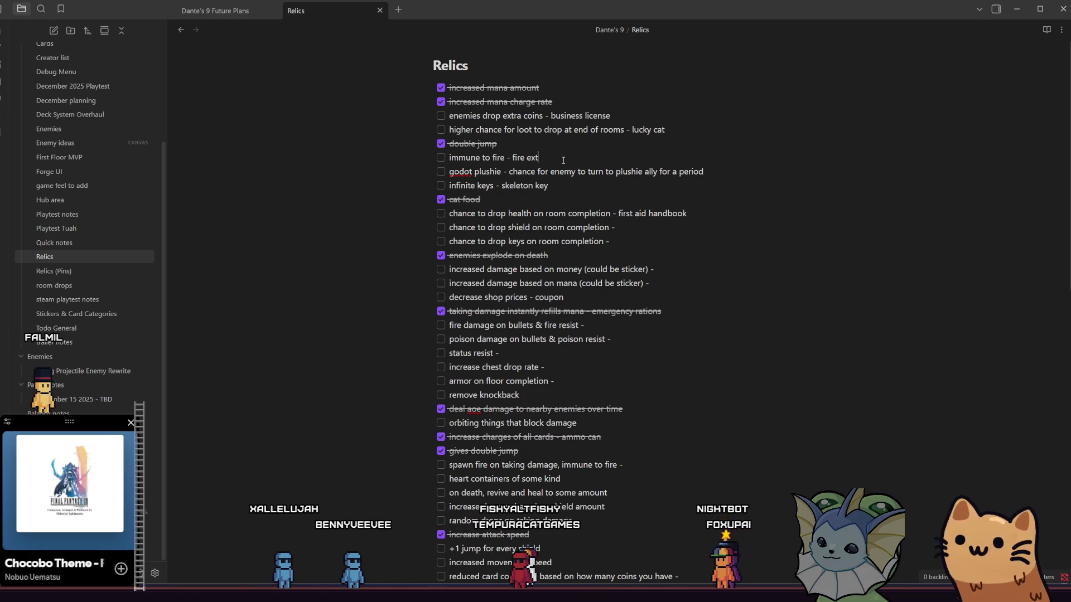
pyautogui.write('guisher')
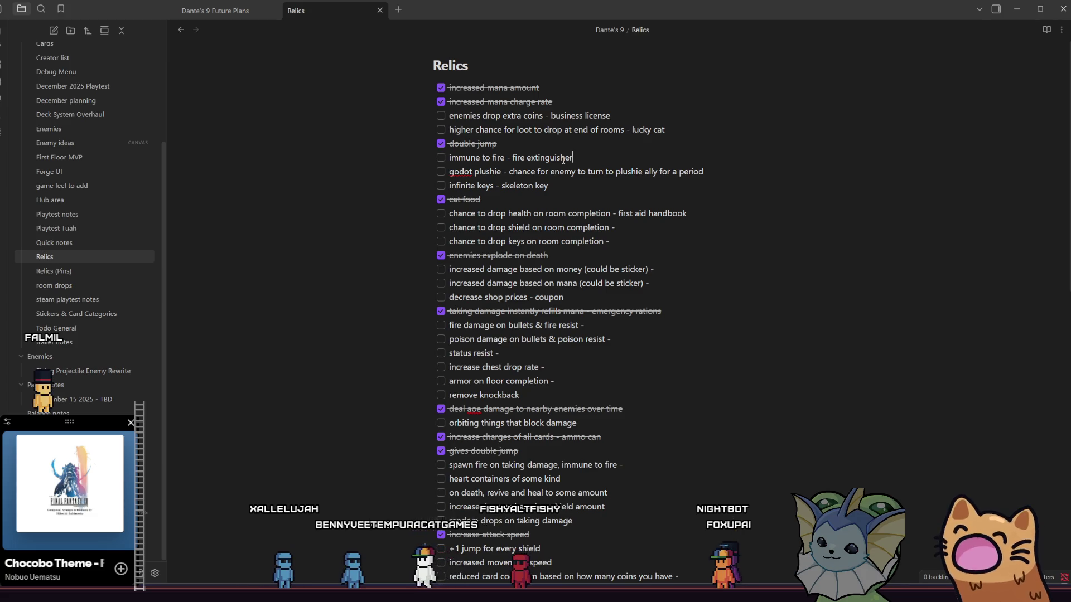
pyautogui.rightClick(564, 161)
pyautogui.press('Escape')
pyautogui.rightClick(553, 160)
pyautogui.press('Escape')
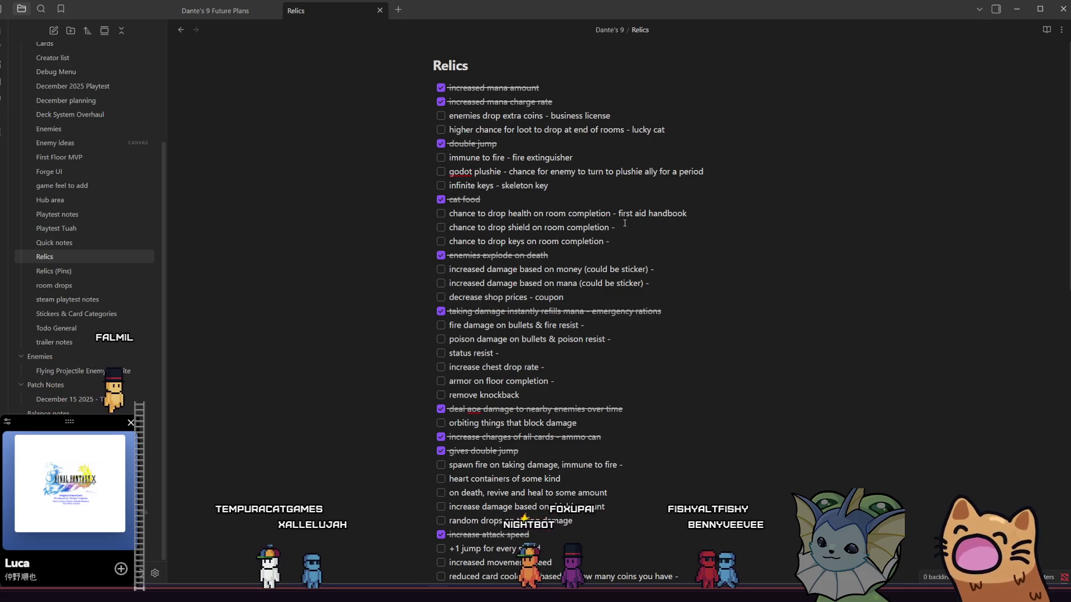
# Step: Switch from the Obsidian shield line to Godot, set status_display's Dim Amount to 0.592, then save and run
pyautogui.click(624, 224)
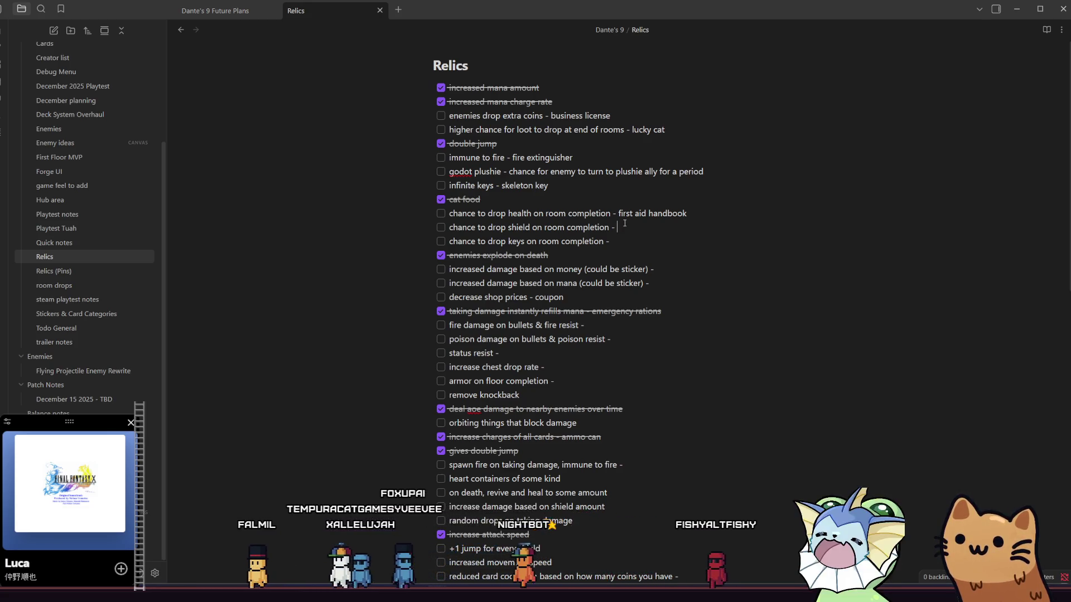
pyautogui.click(625, 223)
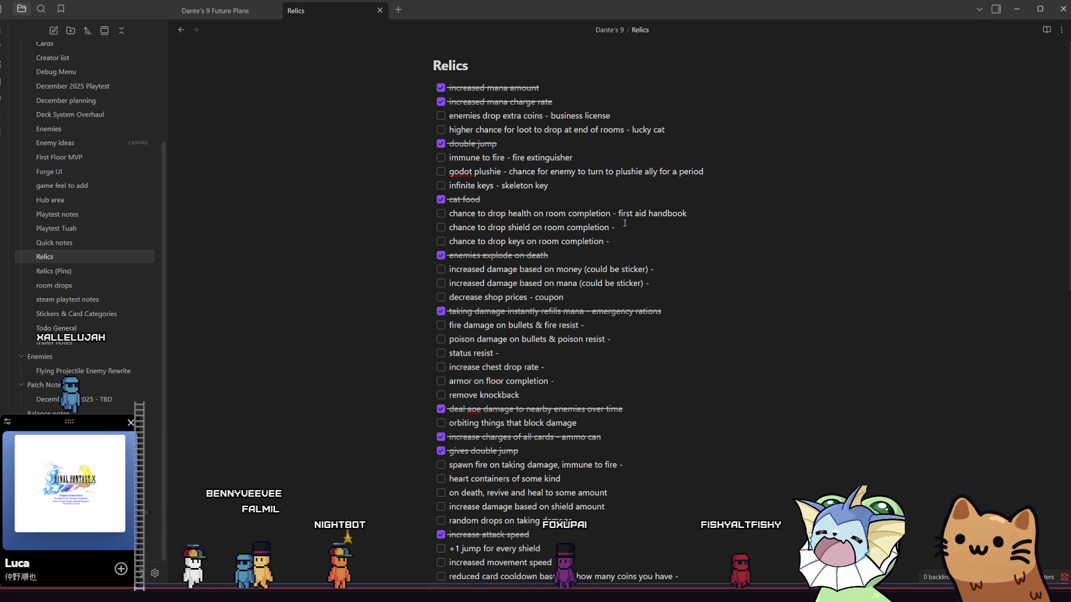
pyautogui.click(625, 223)
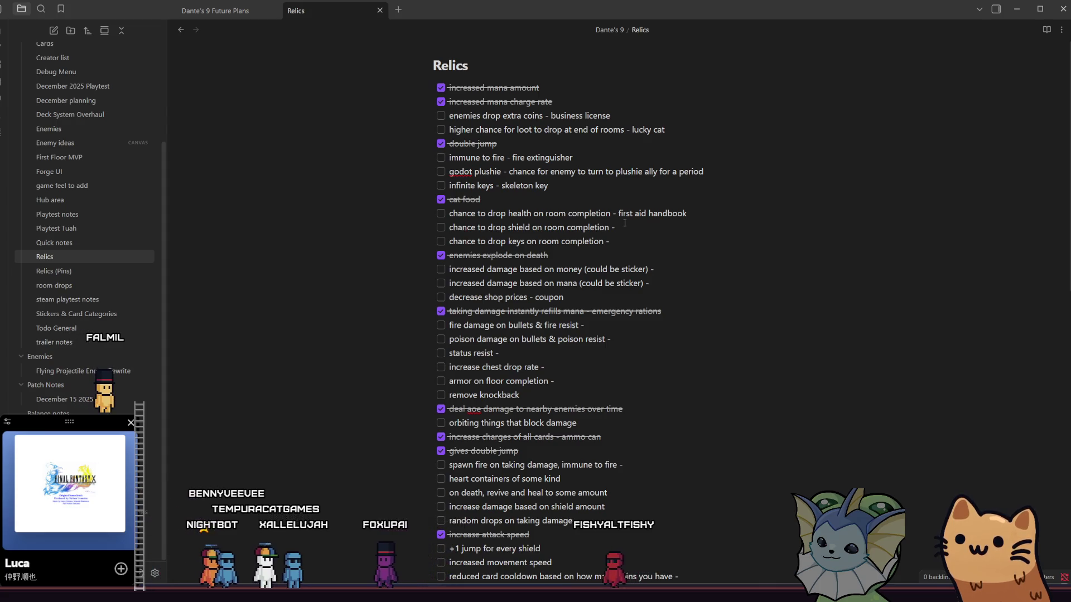
pyautogui.click(624, 223)
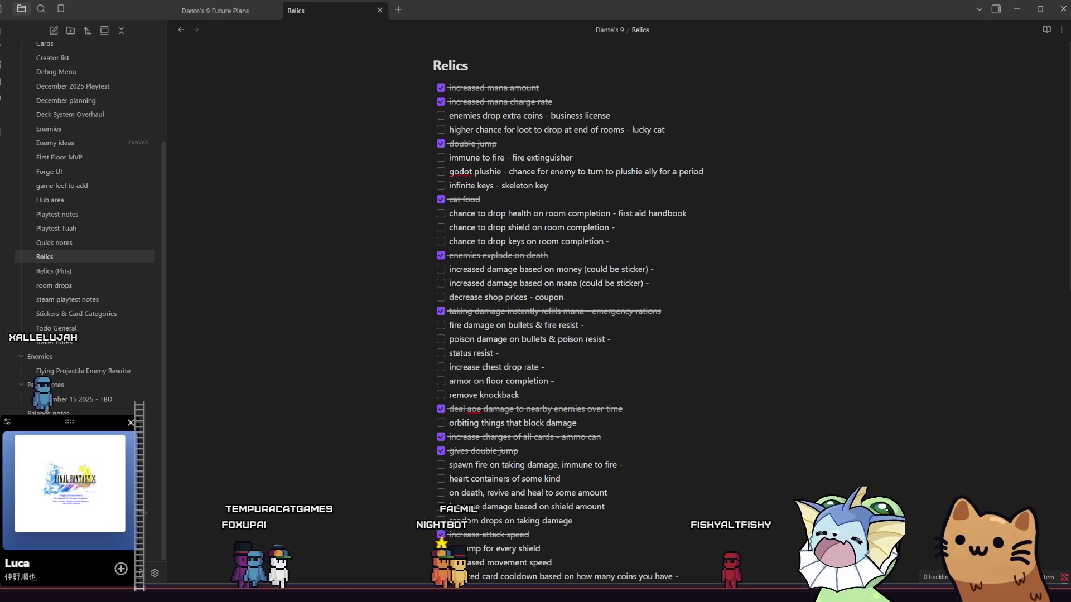
pyautogui.hotkey('alt', 'Tab')
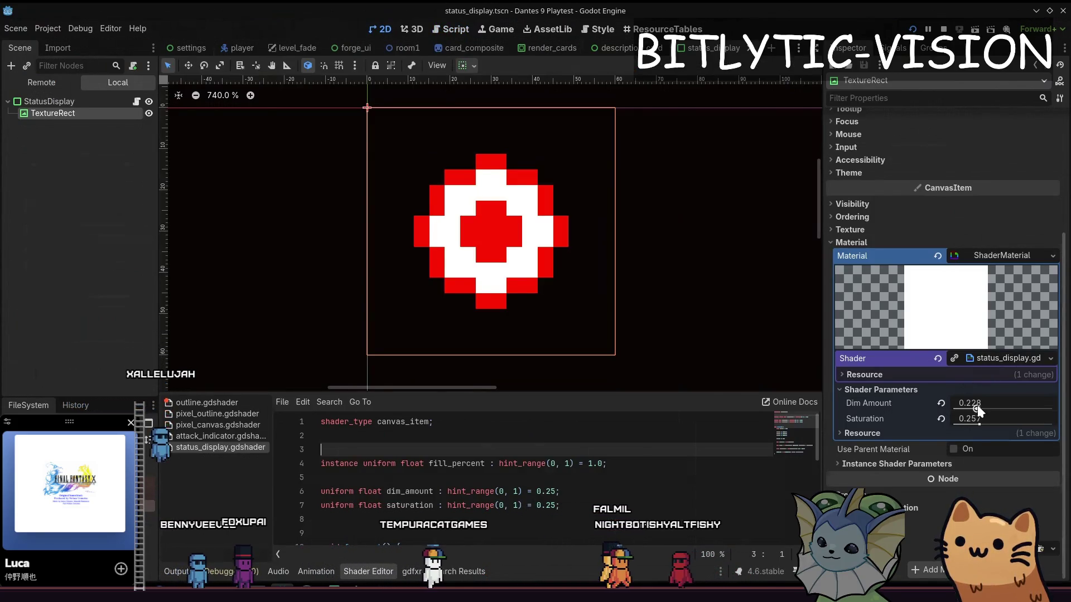
pyautogui.moveTo(977, 404); pyautogui.dragTo(1013, 402)
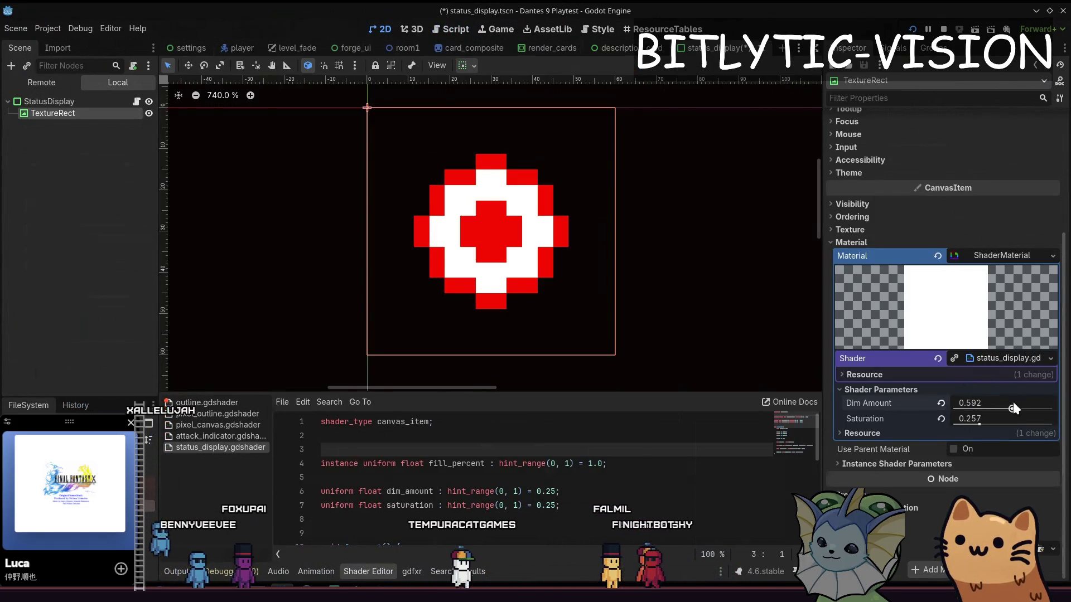
pyautogui.hotkey('ctrl', 's')
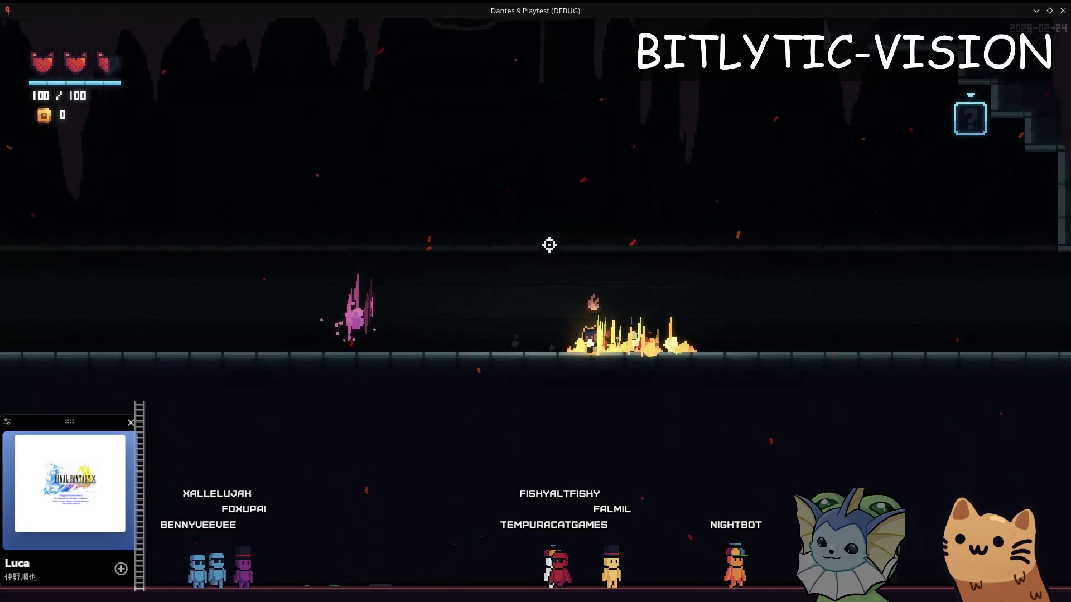
# Step: Walk the cat out of the fire, open and close the debug menu, and reframe the camera
pyautogui.press('d')
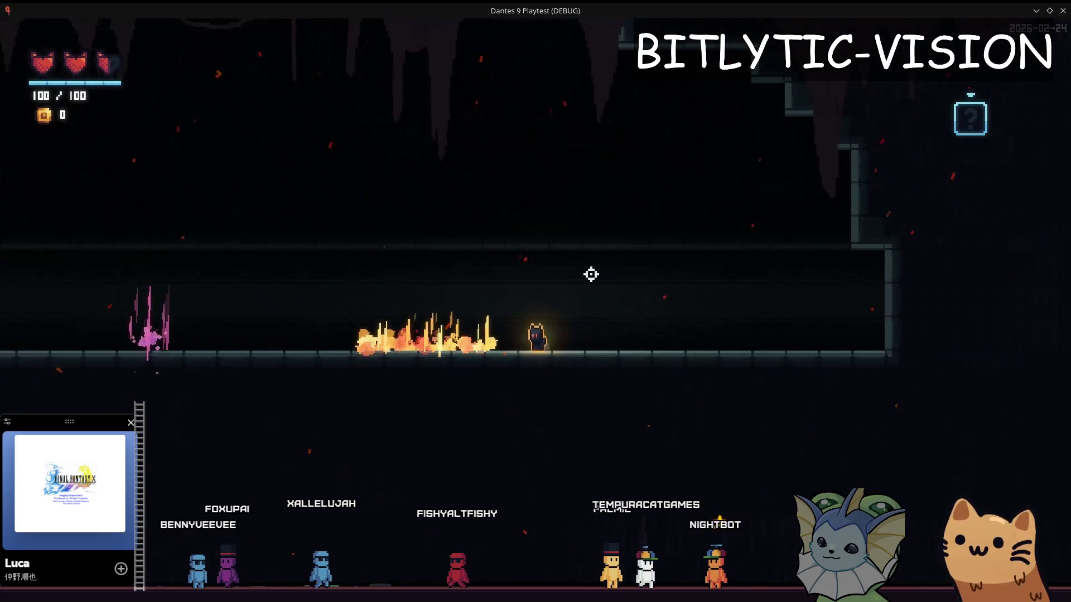
pyautogui.press('F1')
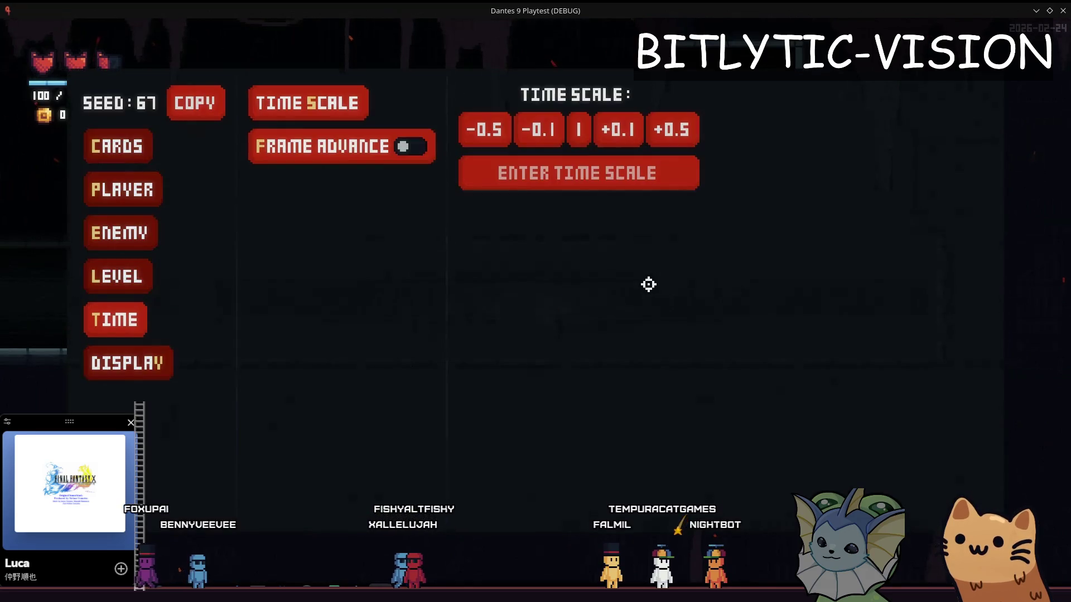
pyautogui.press('Escape')
pyautogui.press('Escape')
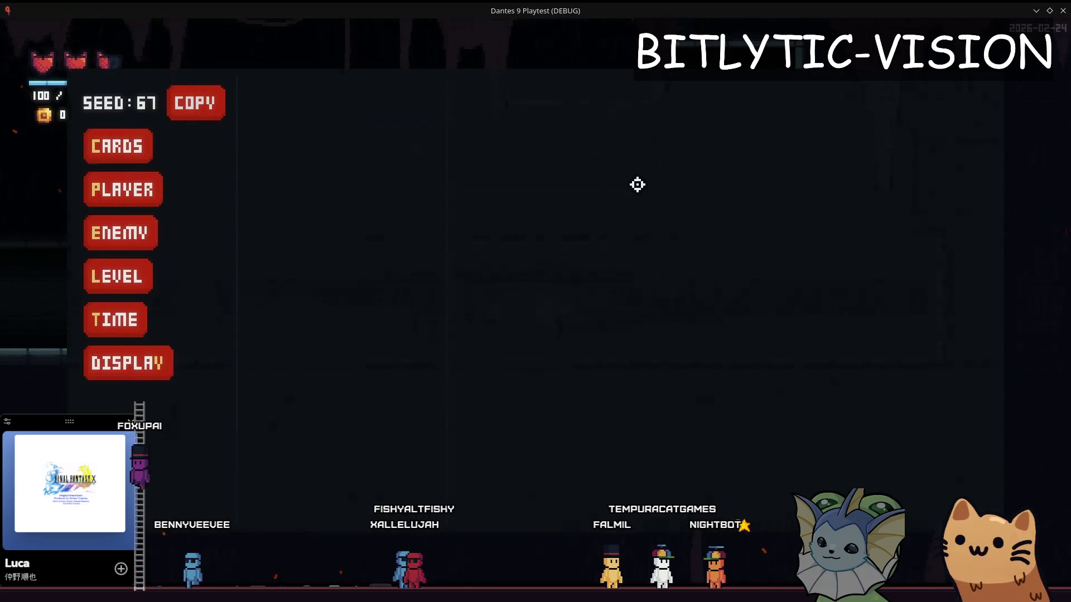
pyautogui.press('Escape')
pyautogui.press('F11')
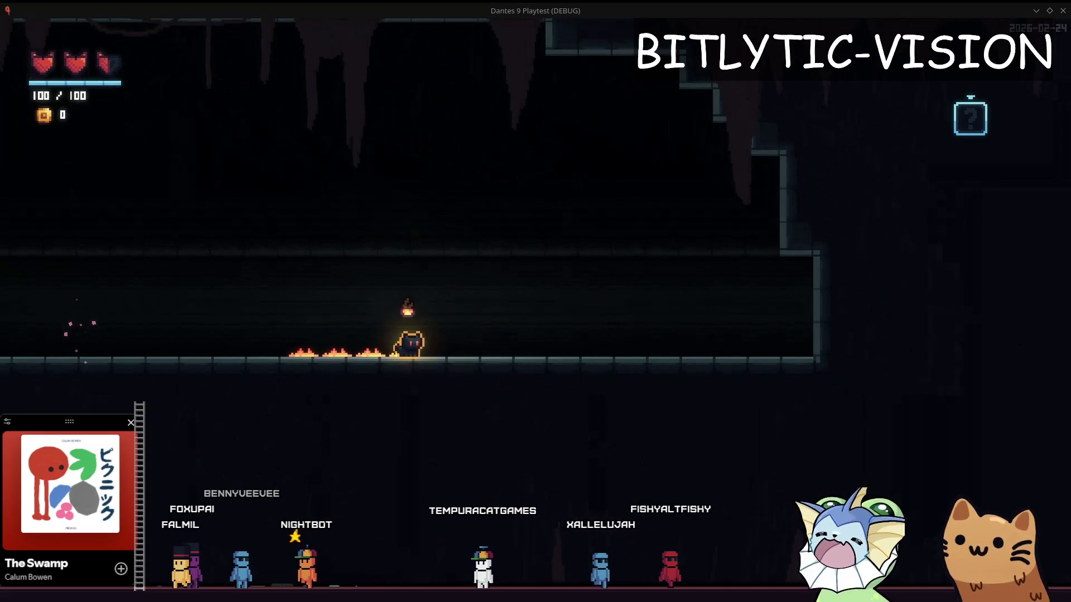
pyautogui.hotkey('alt', 'Tab')
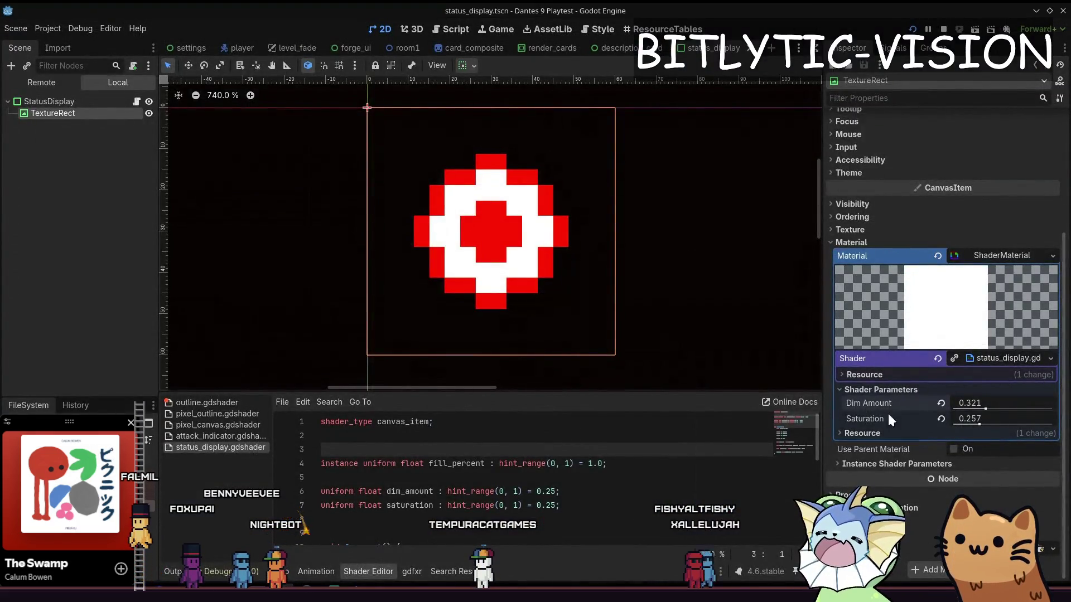
# Step: Expand the shader material's resource details, enlarge the shader code area and center on the TextureRect
pyautogui.click(915, 434)
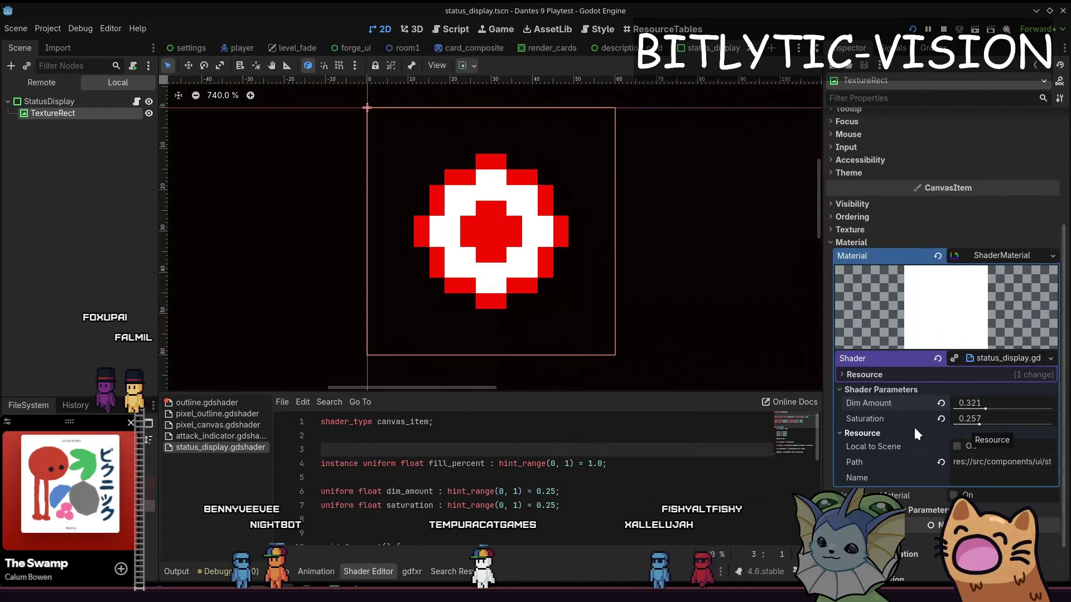
pyautogui.click(550, 388)
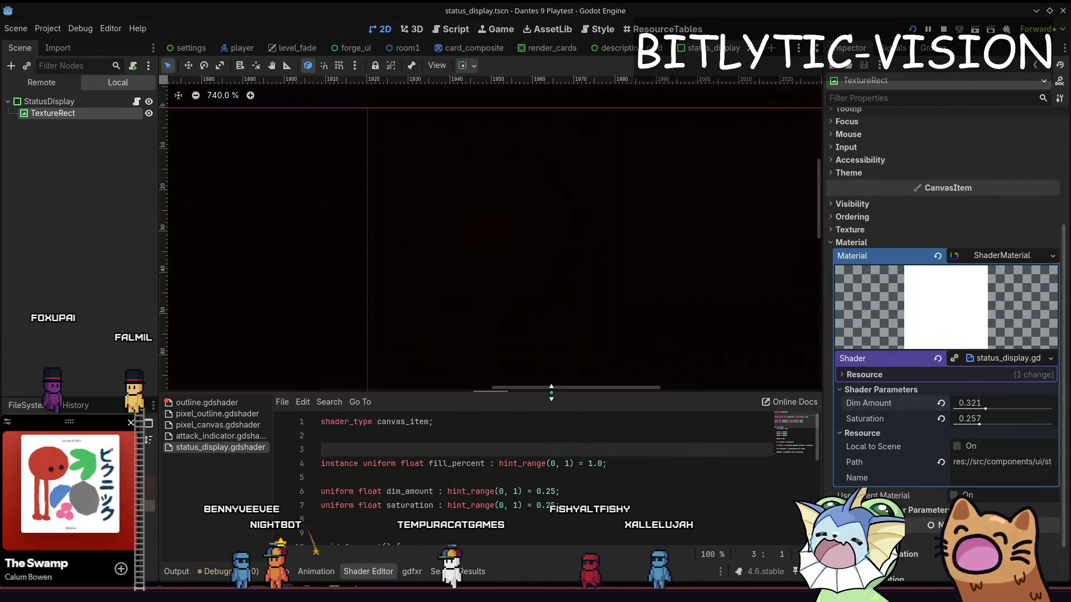
pyautogui.moveTo(551, 390); pyautogui.dragTo(302, 131)
pyautogui.moveTo(370, 168); pyautogui.dragTo(1, 196)
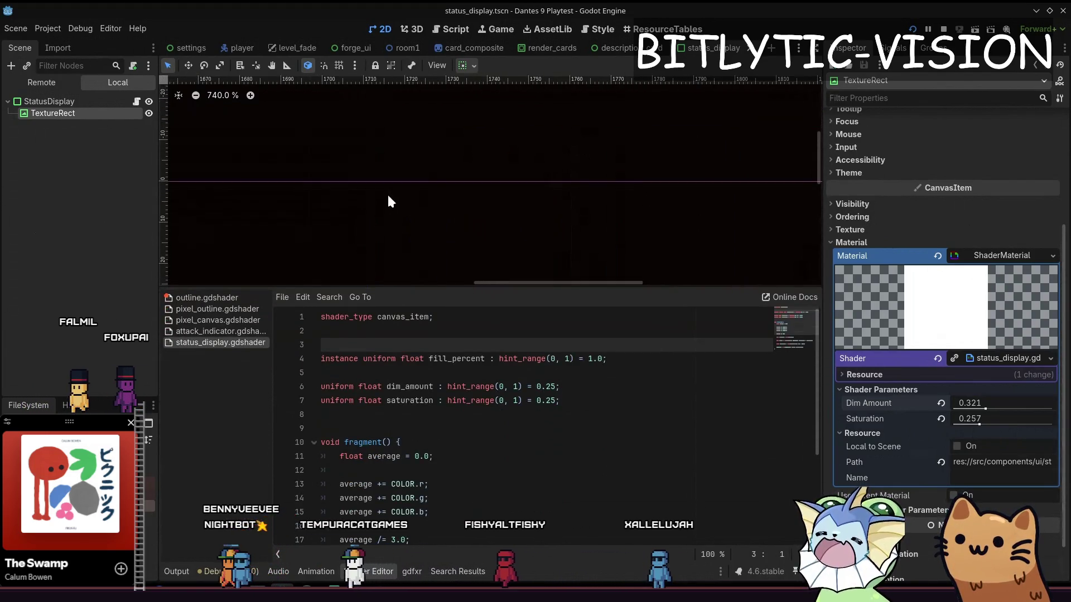
pyautogui.scroll(-8, 321, 191)
pyautogui.scroll(-1, 722, 177)
pyautogui.press('f')
# Step: Review the fill_percent, dim_amount and saturation uniforms, then view update_display in status_display.gd
pyautogui.click(393, 360)
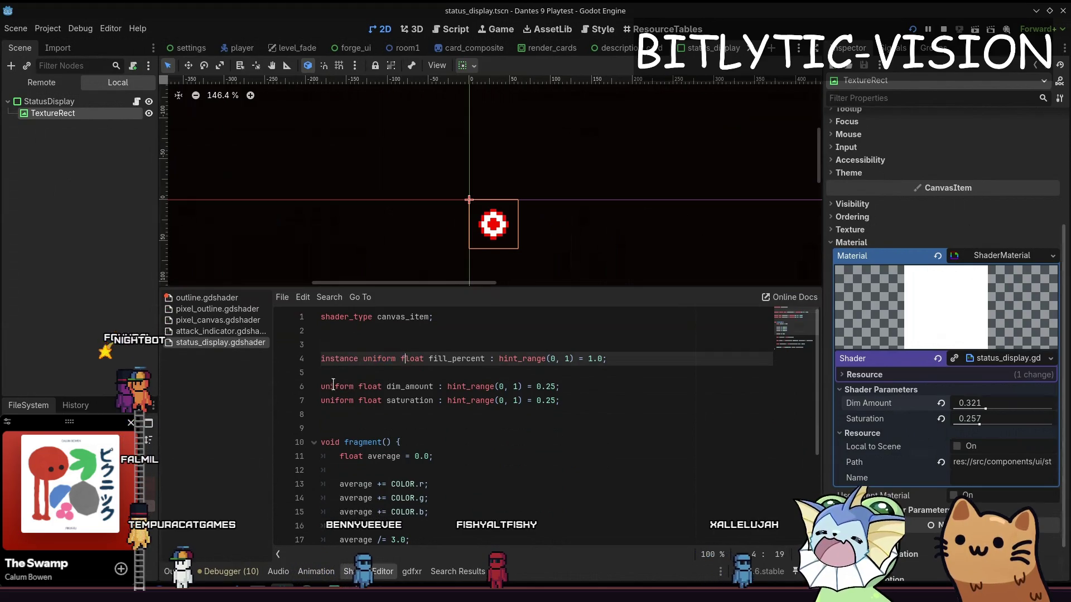
pyautogui.moveTo(333, 384); pyautogui.dragTo(560, 400)
pyautogui.click(402, 401)
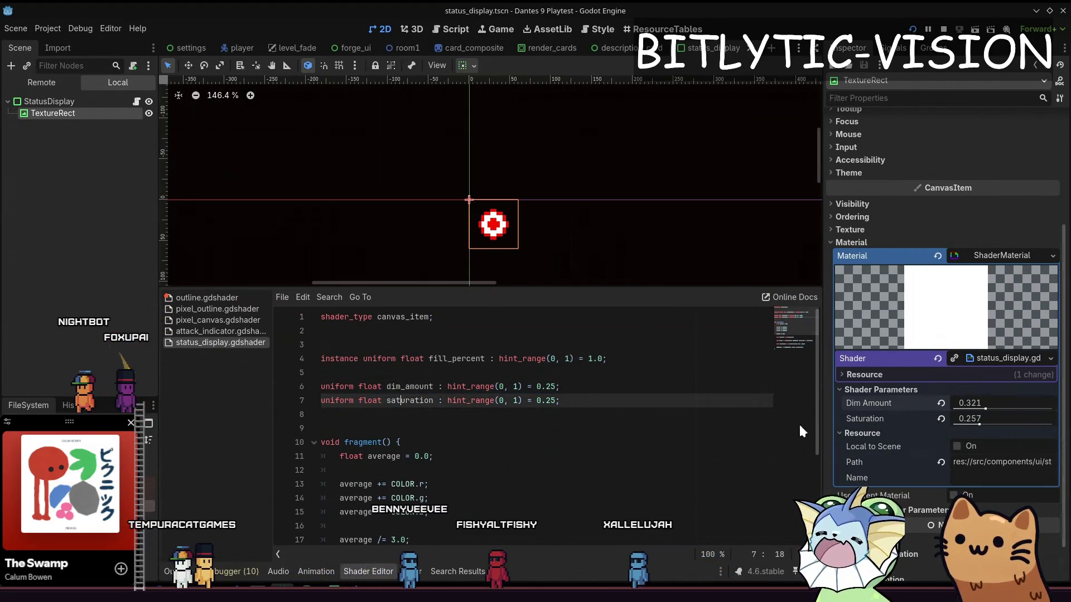
pyautogui.click(329, 357)
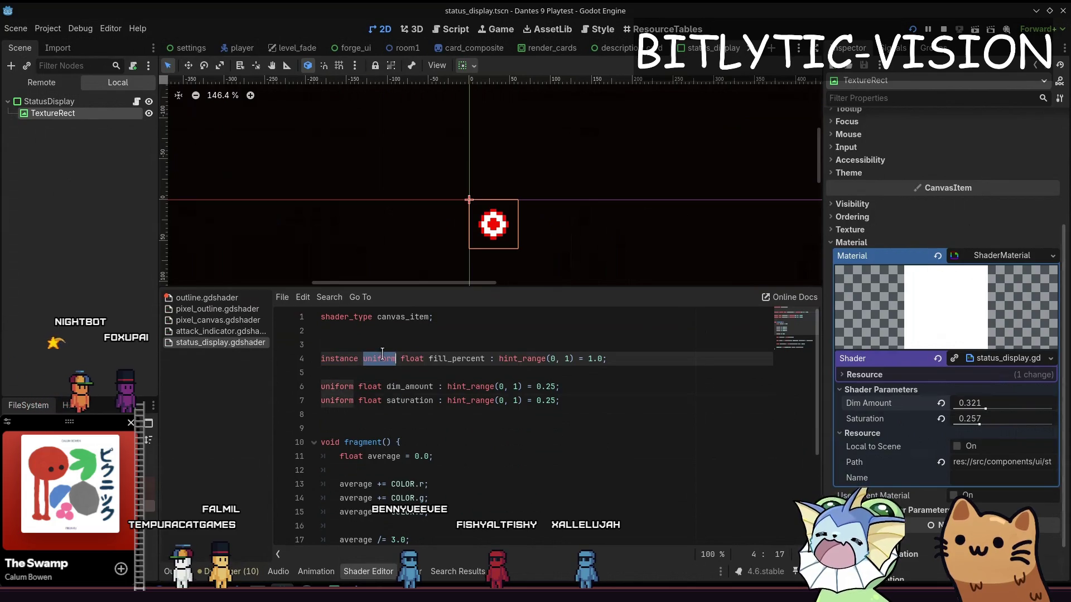
pyautogui.click(451, 33)
pyautogui.scroll(-5, 411, 229)
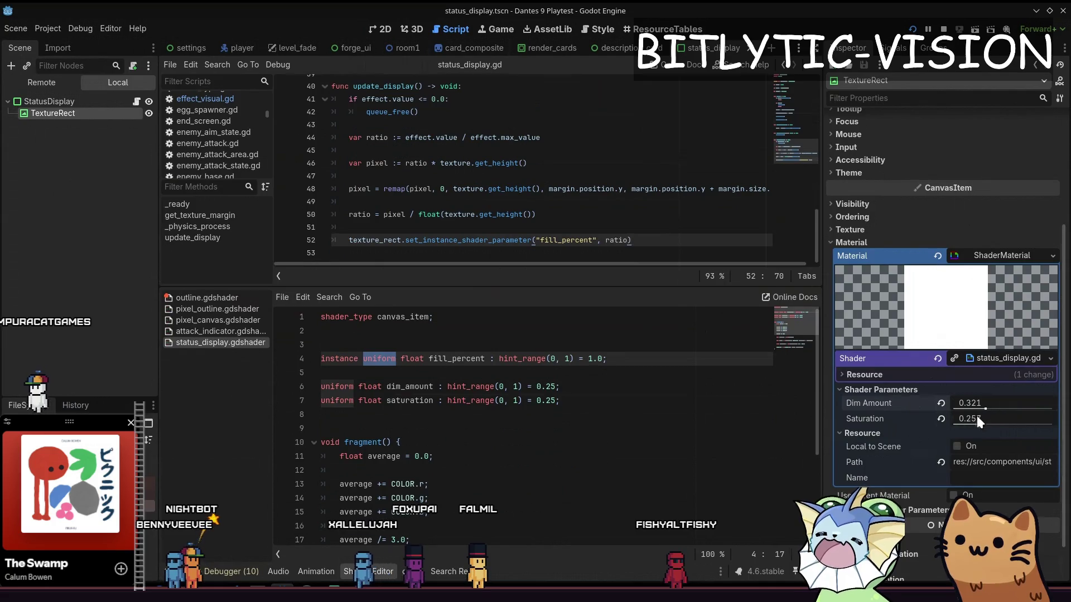
# Step: Un-maximize the editor and lower the live shader Amount to about 0.302, then refocus the game
pyautogui.moveTo(727, 2)
pyautogui.mouseDown()
pyautogui.moveTo(557, 33)
pyautogui.moveTo(245, 156)
pyautogui.moveTo(207, 82)
pyautogui.moveTo(169, 80)
pyautogui.mouseUp()
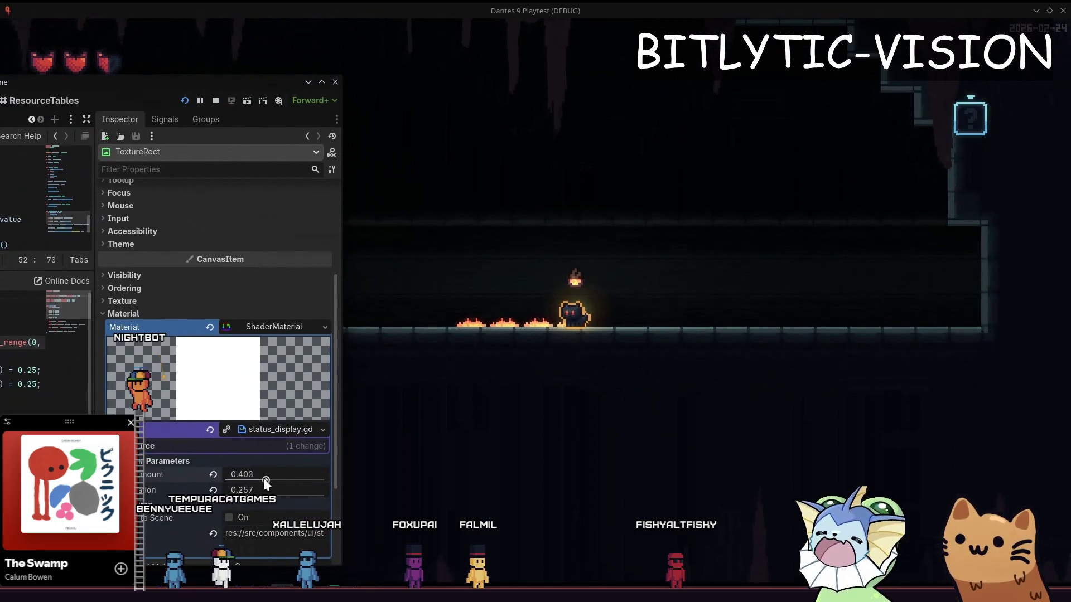
pyautogui.moveTo(290, 479)
pyautogui.mouseDown()
pyautogui.moveTo(324, 484)
pyautogui.moveTo(227, 495)
pyautogui.mouseUp()
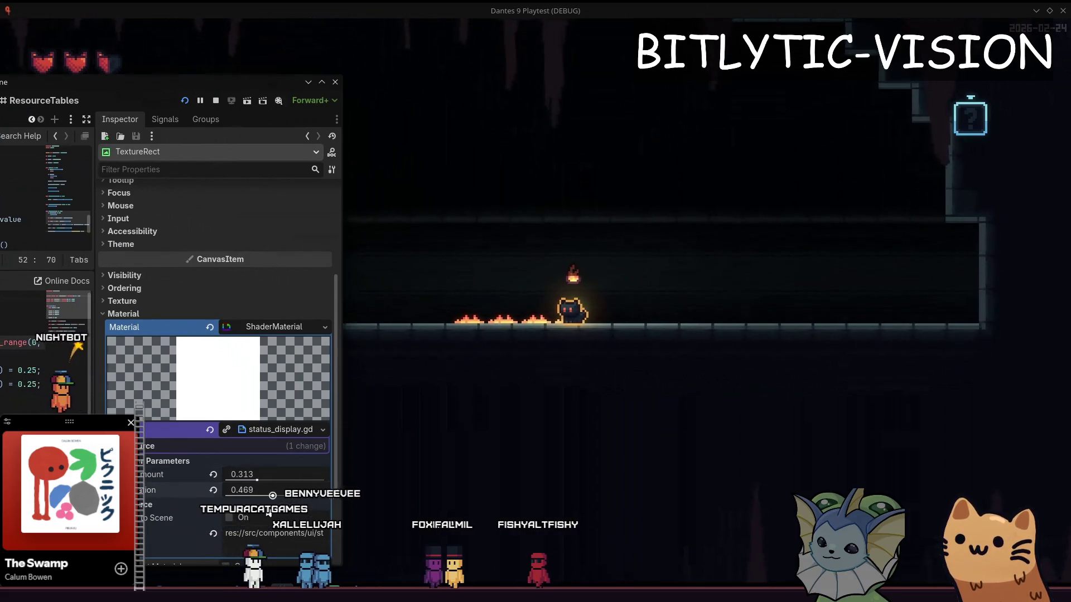
pyautogui.moveTo(260, 479)
pyautogui.mouseDown()
pyautogui.moveTo(215, 479)
pyautogui.moveTo(301, 496)
pyautogui.moveTo(357, 494)
pyautogui.moveTo(343, 480)
pyautogui.moveTo(226, 487)
pyautogui.moveTo(368, 479)
pyautogui.mouseUp()
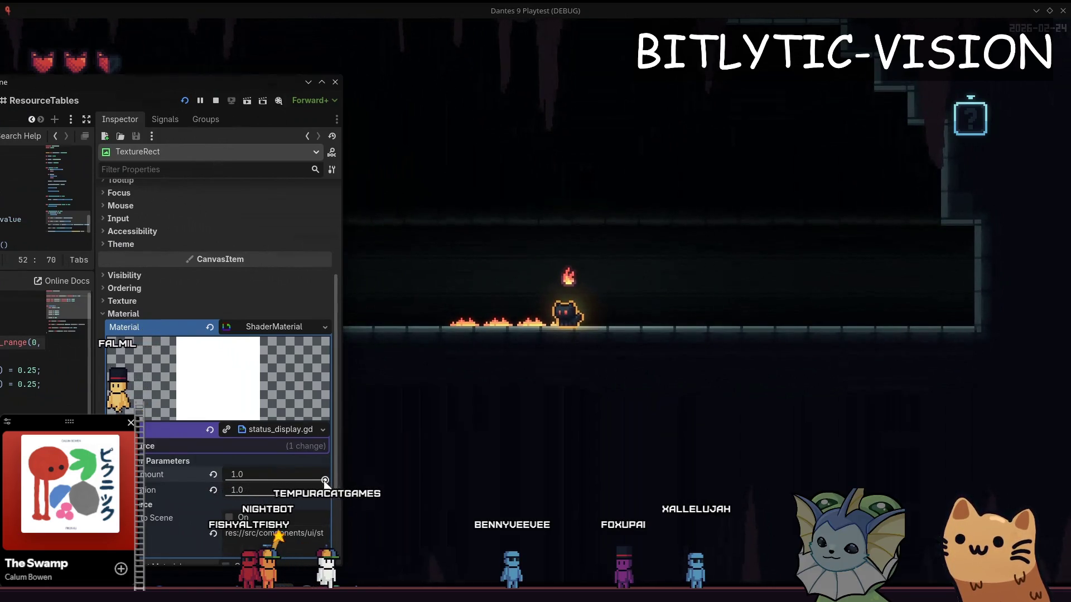
pyautogui.moveTo(264, 478); pyautogui.dragTo(255, 479)
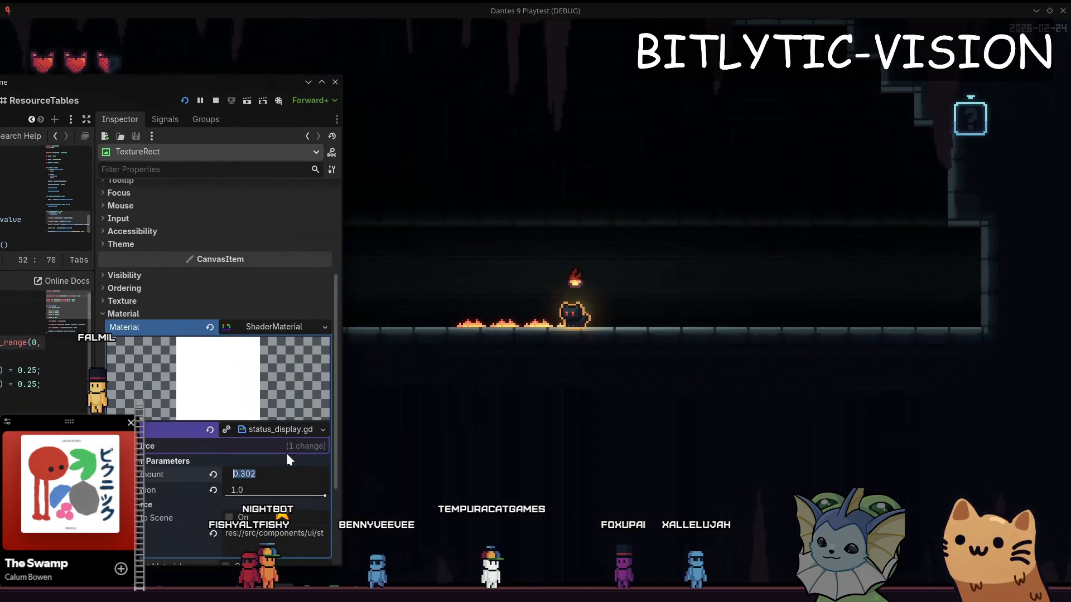
pyautogui.click(708, 290)
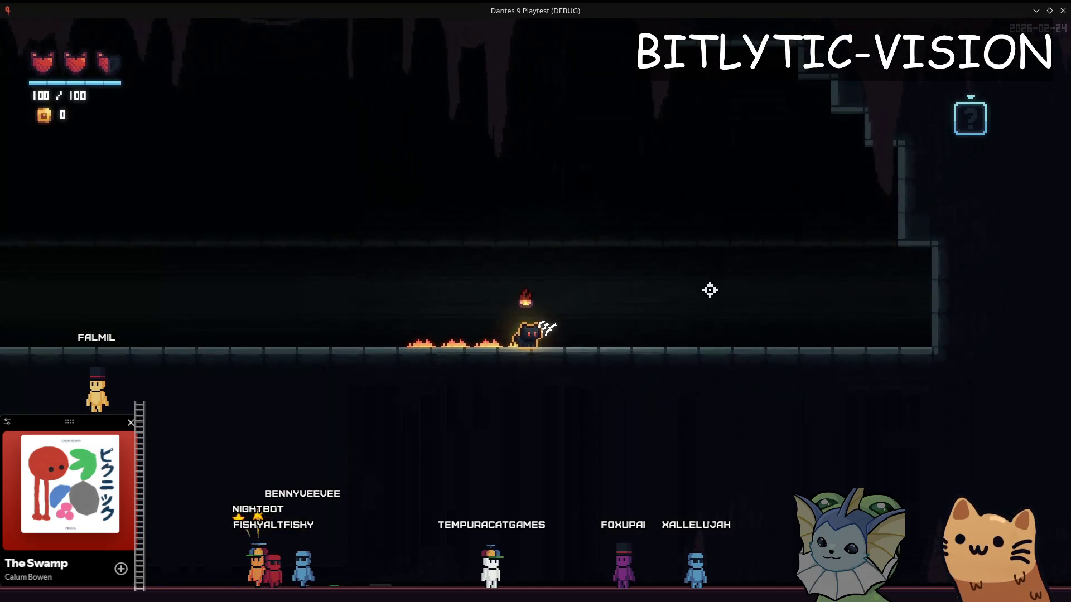
# Step: Run the cat right through the fire trail and lower the game's time scale by 0.5
pyautogui.press('`')
pyautogui.press('Escape')
pyautogui.press('Escape')
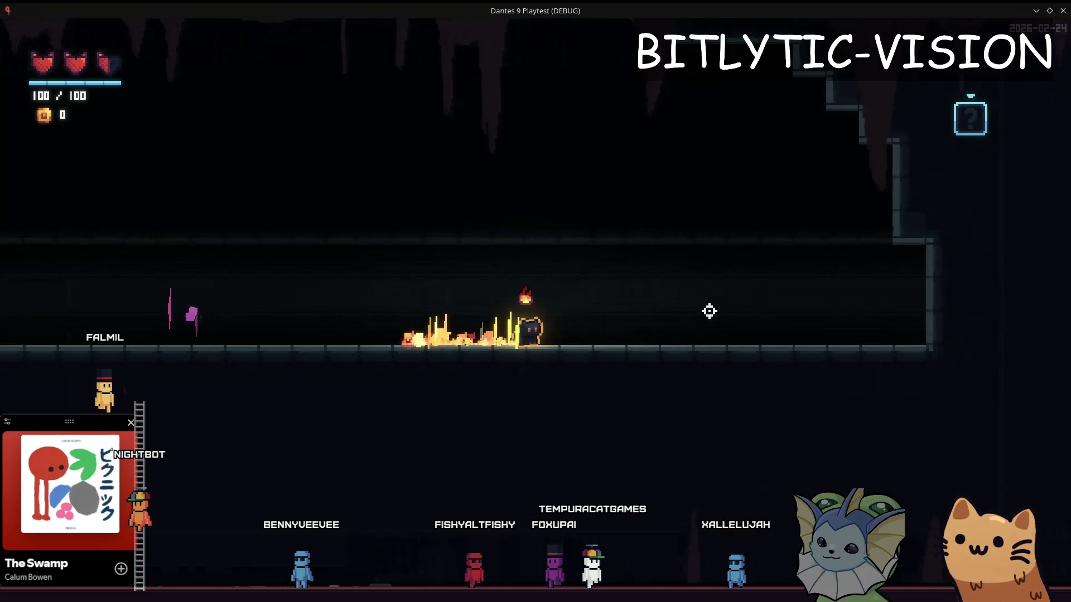
pyautogui.press('d')
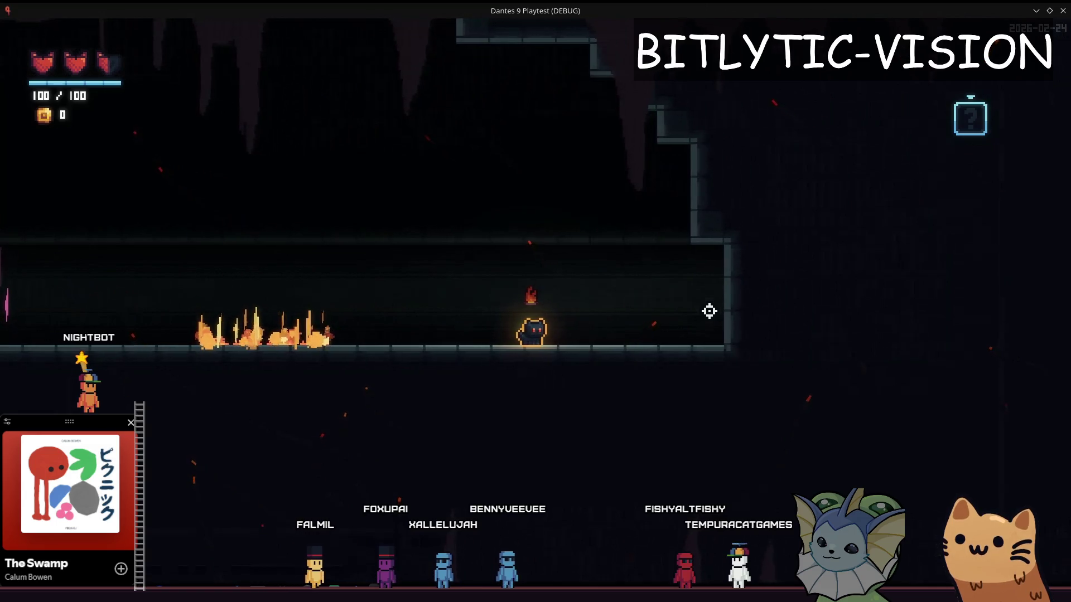
pyautogui.press('F1')
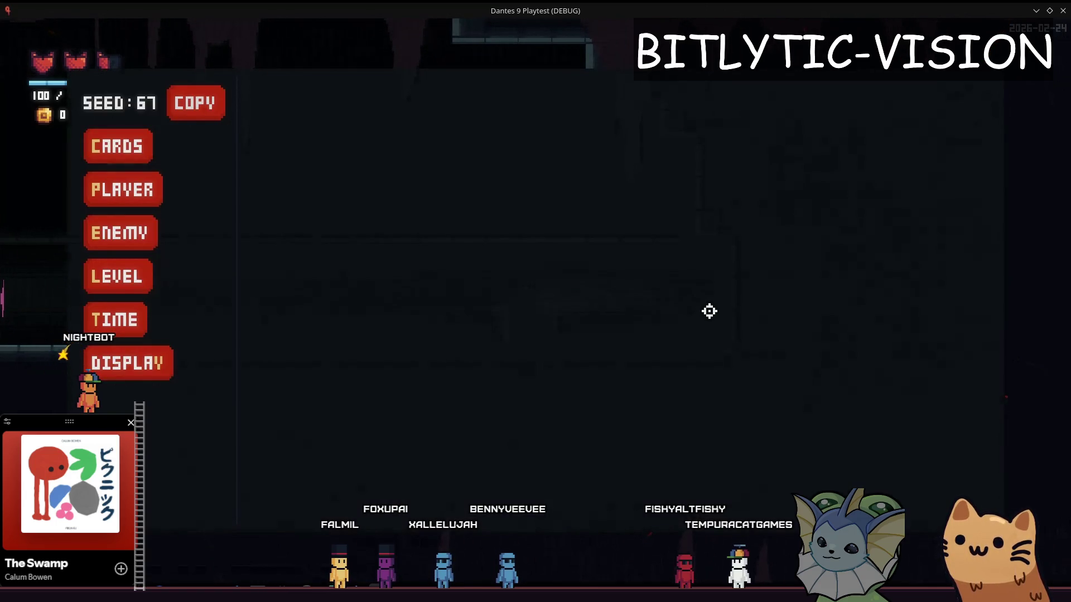
pyautogui.click(504, 125)
pyautogui.press('F1')
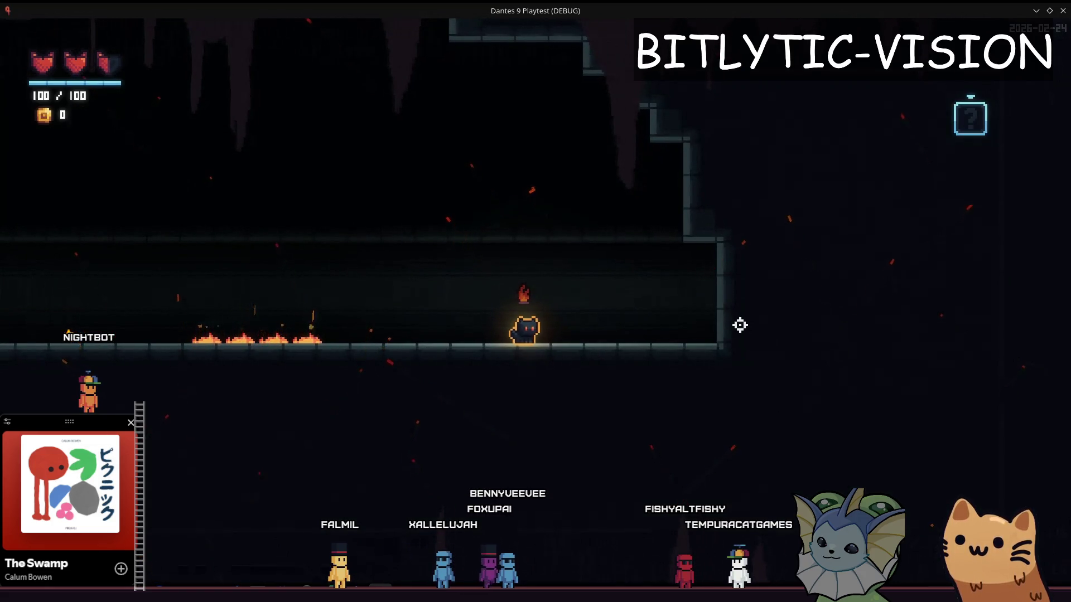
pyautogui.hotkey('alt', 'Tab')
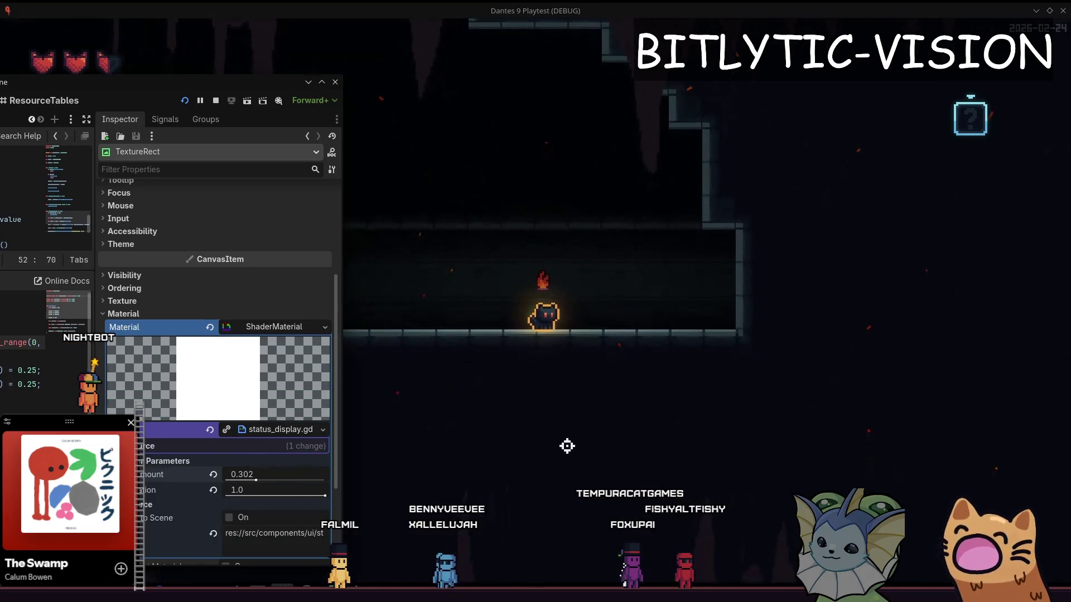
# Step: Set the shader Amount to 0 and return focus to the running game
pyautogui.moveTo(244, 480)
pyautogui.mouseDown()
pyautogui.moveTo(209, 479)
pyautogui.moveTo(327, 471)
pyautogui.moveTo(243, 481)
pyautogui.moveTo(262, 481)
pyautogui.mouseUp()
pyautogui.click(263, 481)
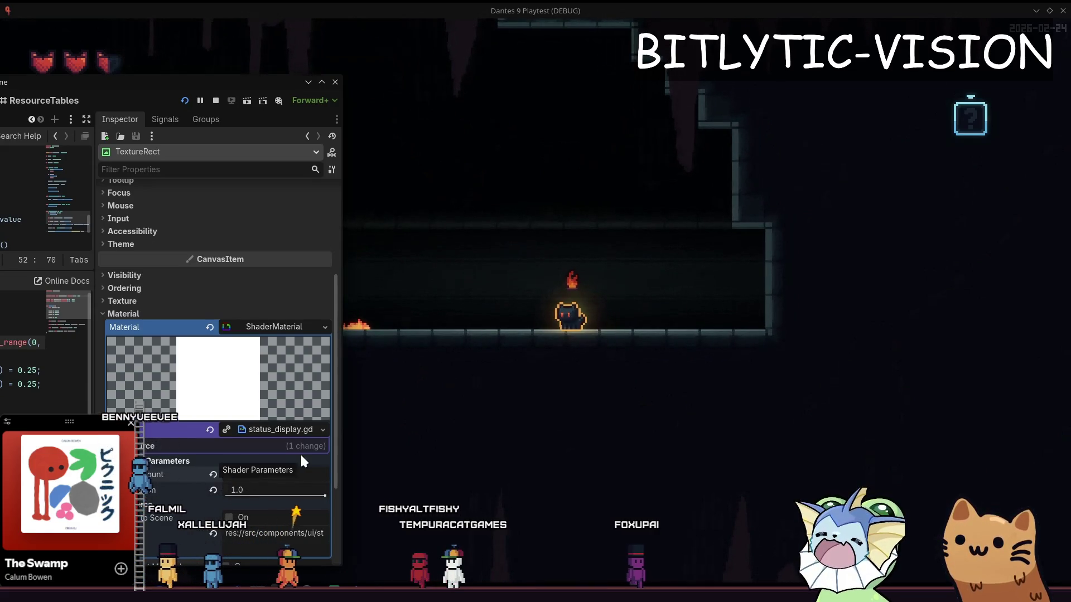
pyautogui.write('0.3')
pyautogui.click(534, 335)
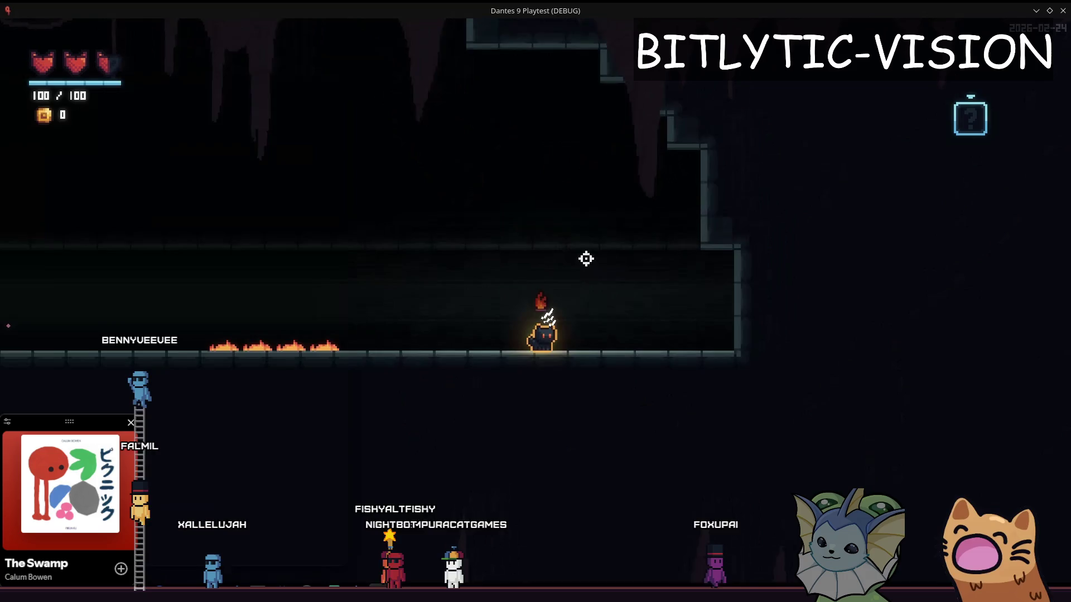
pyautogui.press('`')
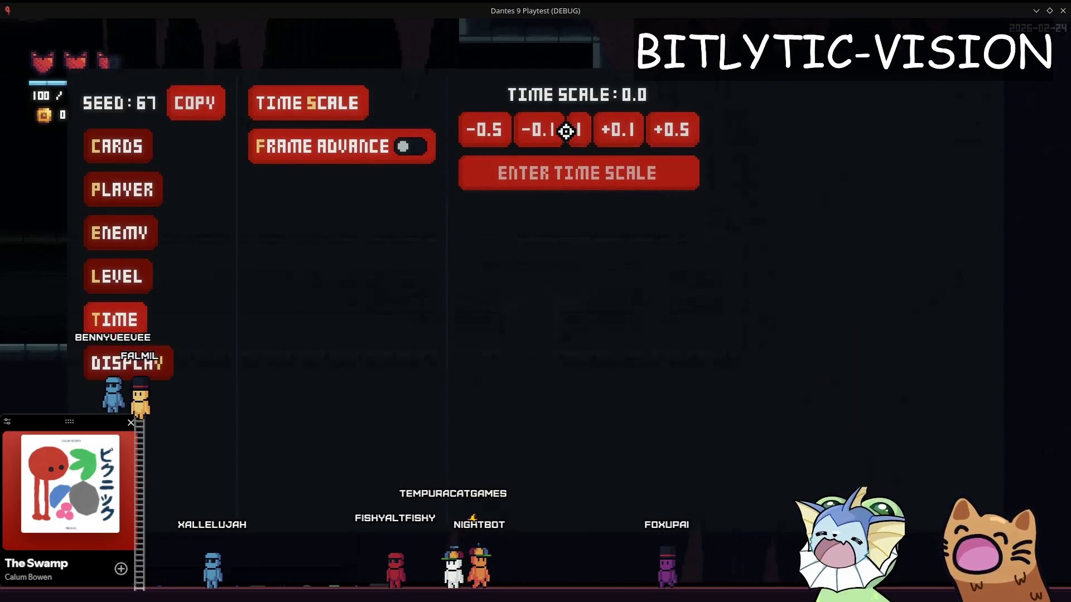
pyautogui.press('`')
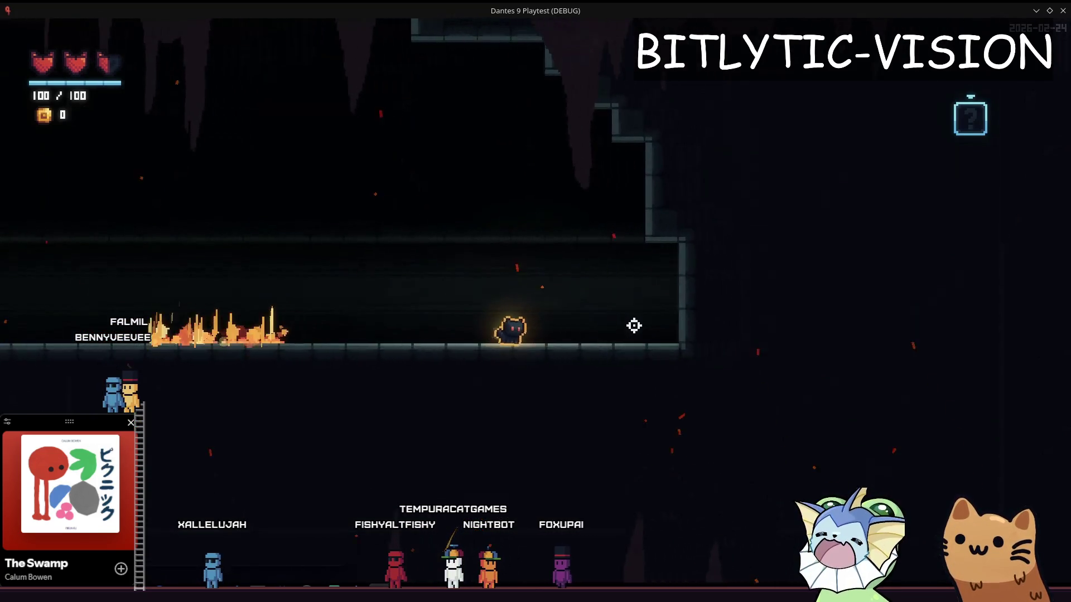
# Step: Launch fire along the floor and walk the cat back and forth through it repeatedly
pyautogui.press('d')
pyautogui.click(634, 326)
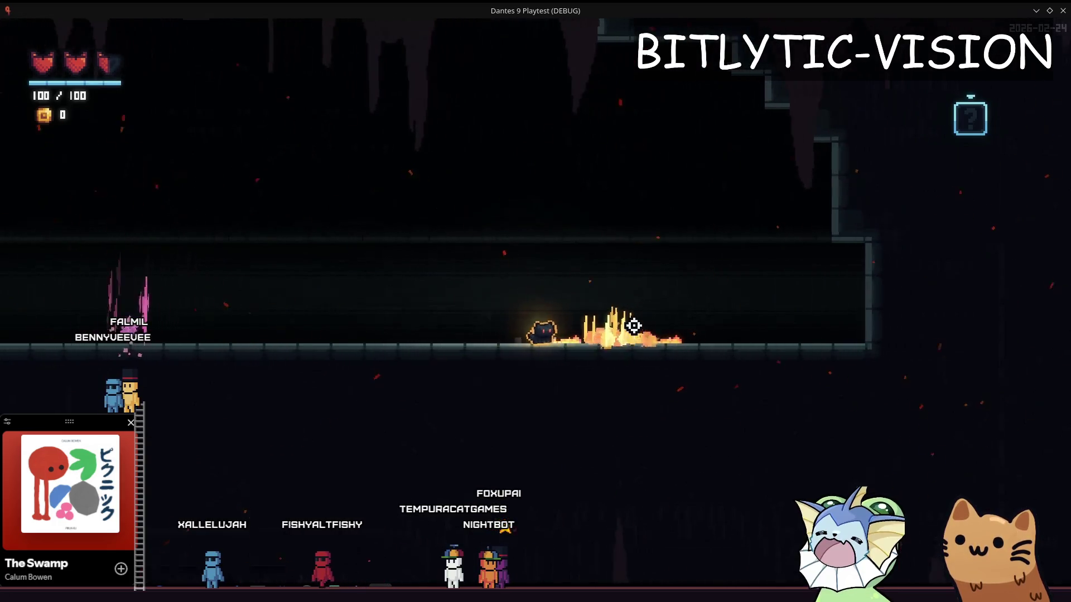
pyautogui.press('a')
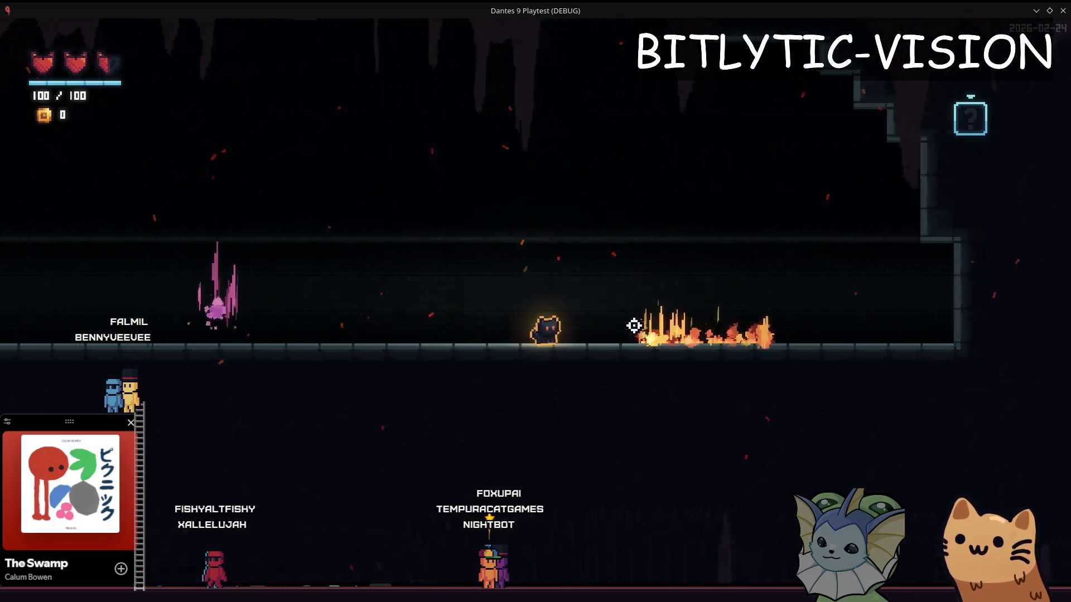
pyautogui.press('d')
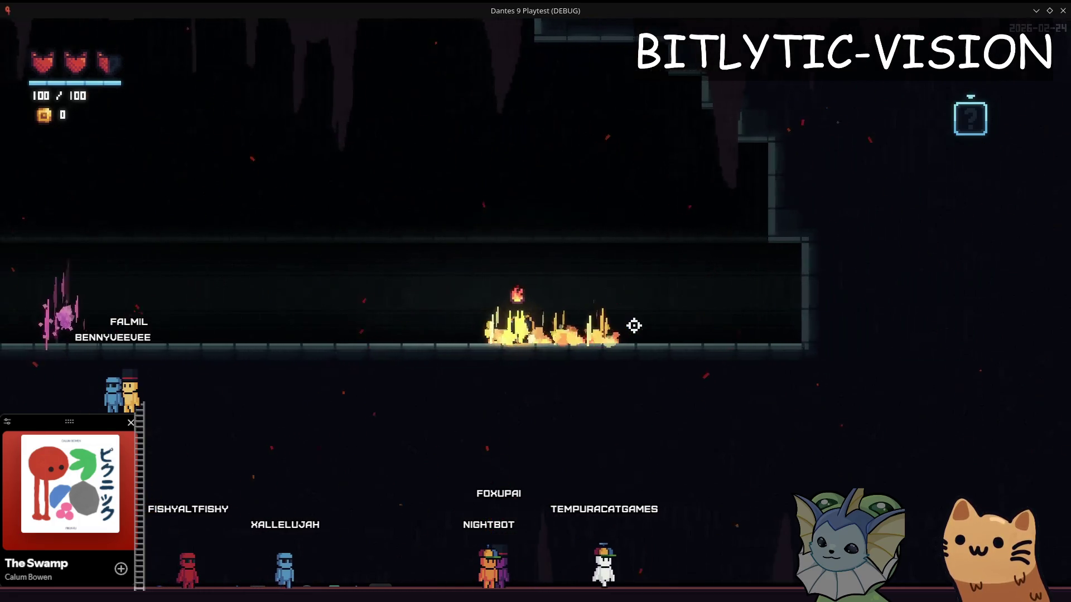
pyautogui.press('a')
pyautogui.press('d')
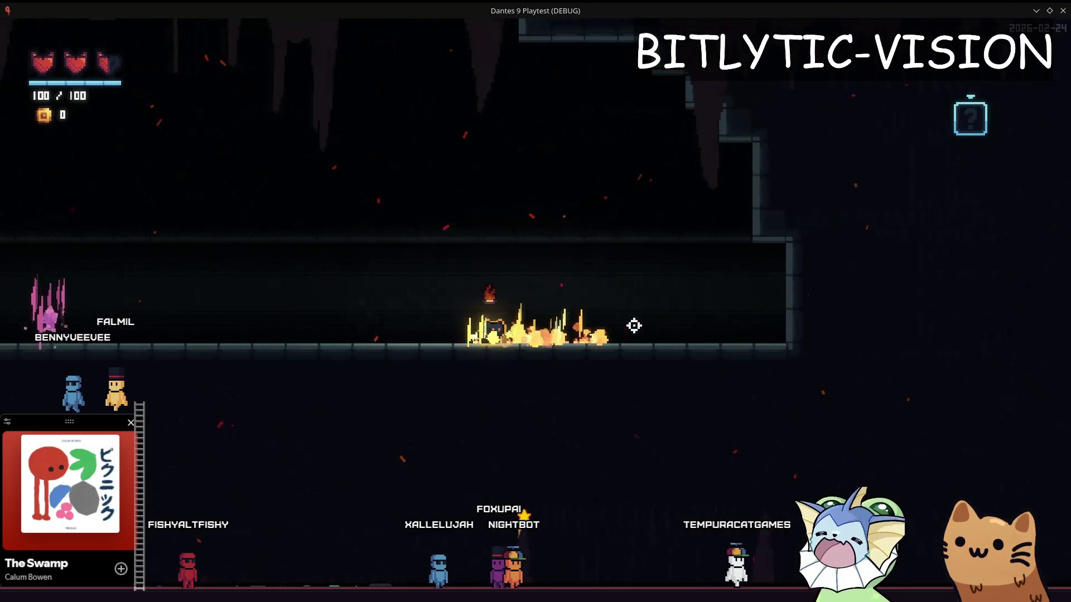
pyautogui.press('a')
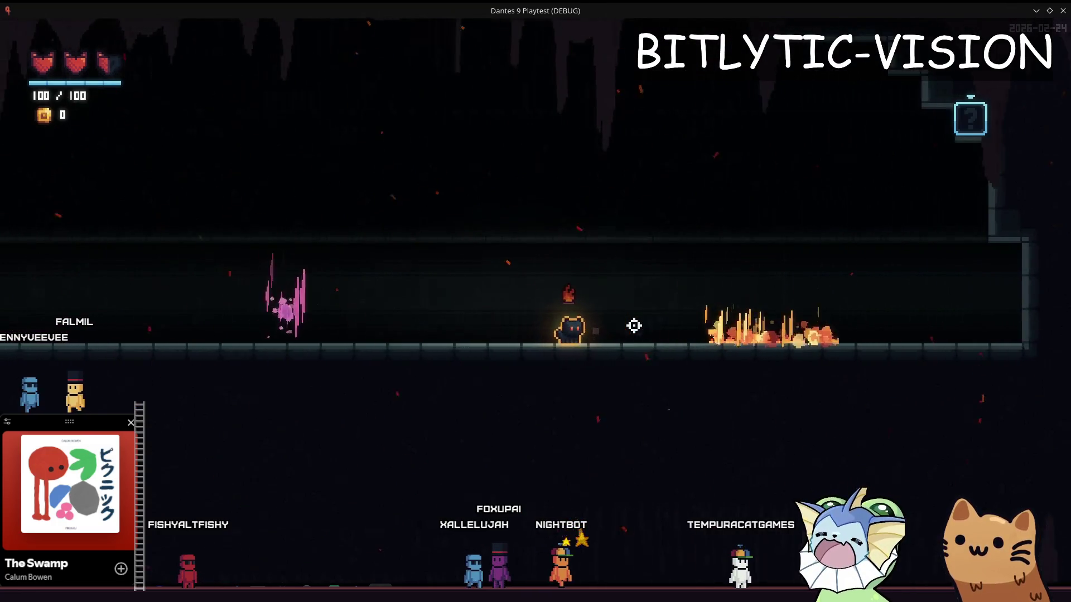
pyautogui.press('d')
pyautogui.press('d')
pyautogui.press('a')
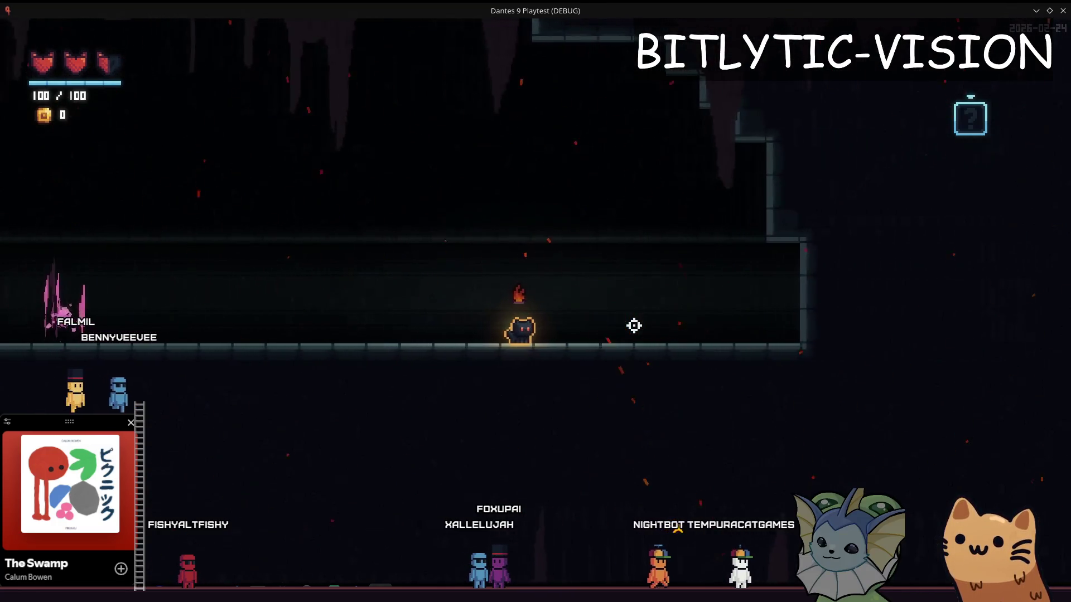
pyautogui.press('a')
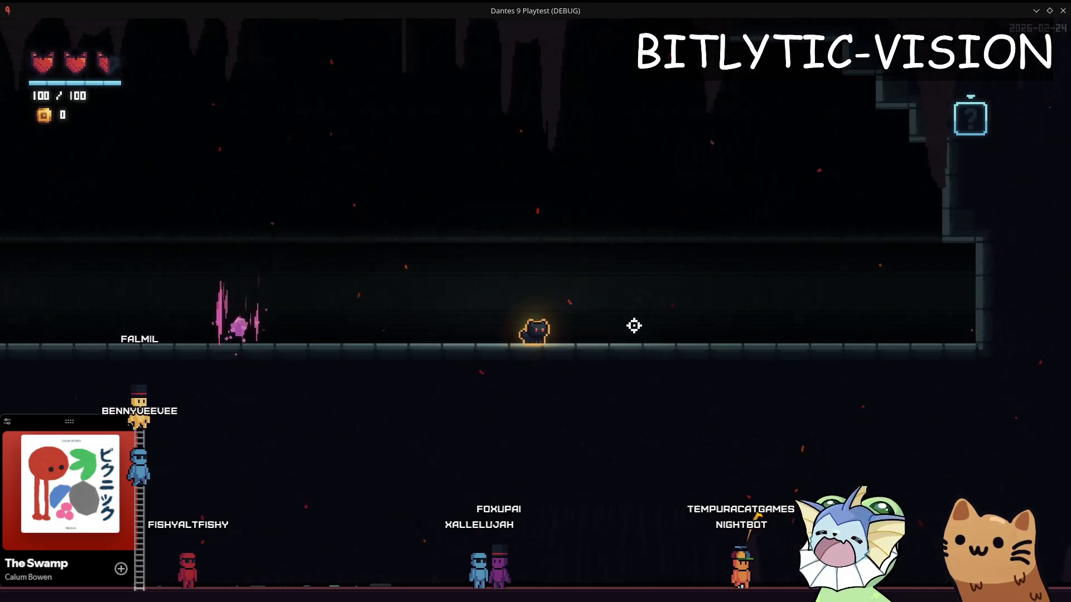
pyautogui.press('d')
pyautogui.press('a')
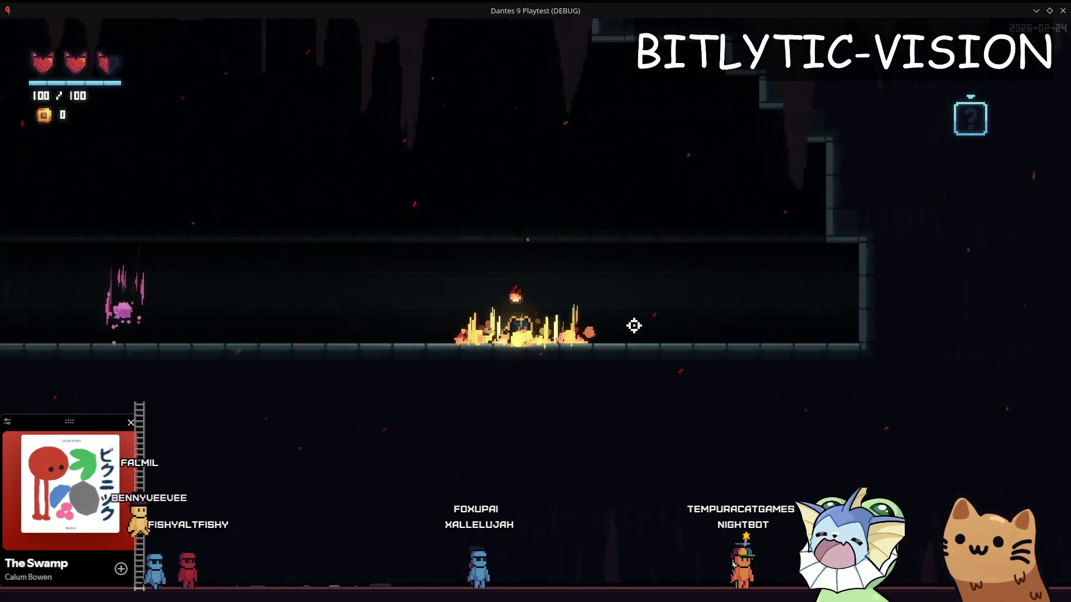
pyautogui.press('a')
pyautogui.press('d')
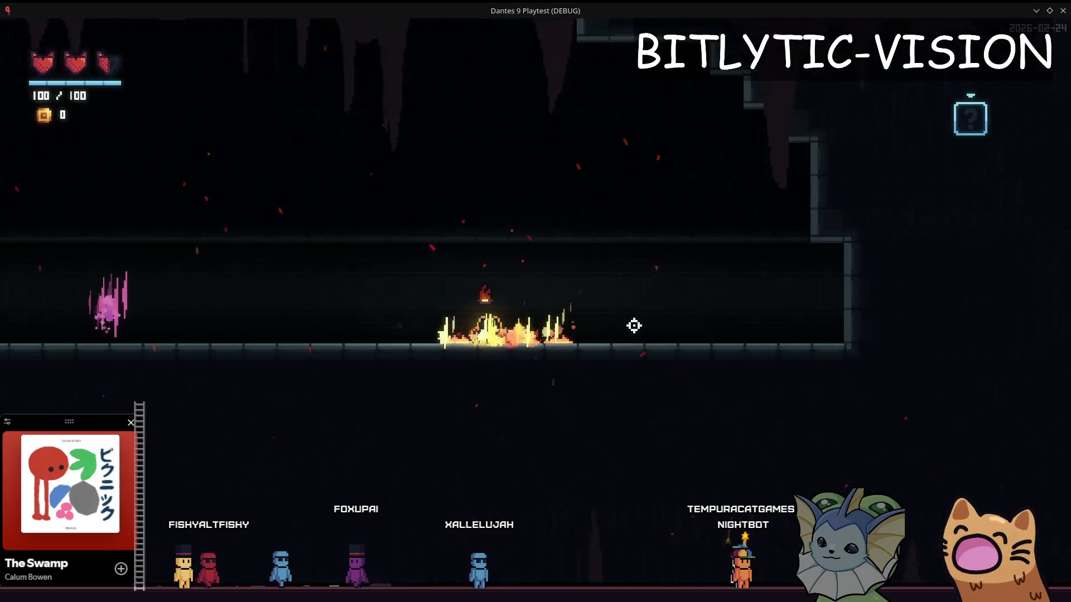
pyautogui.press('a')
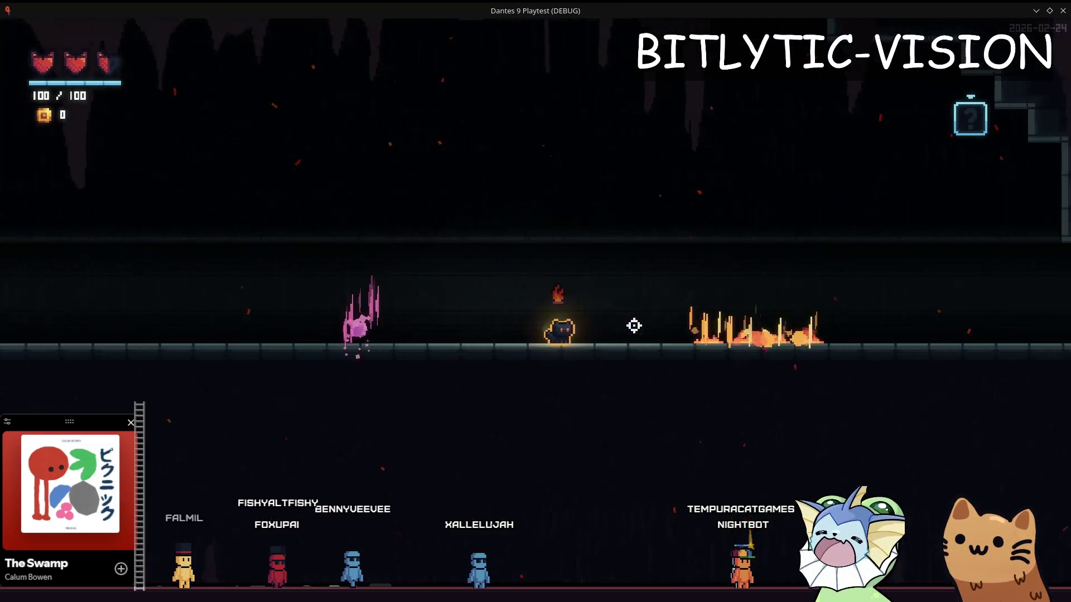
pyautogui.press('d')
pyautogui.press('a')
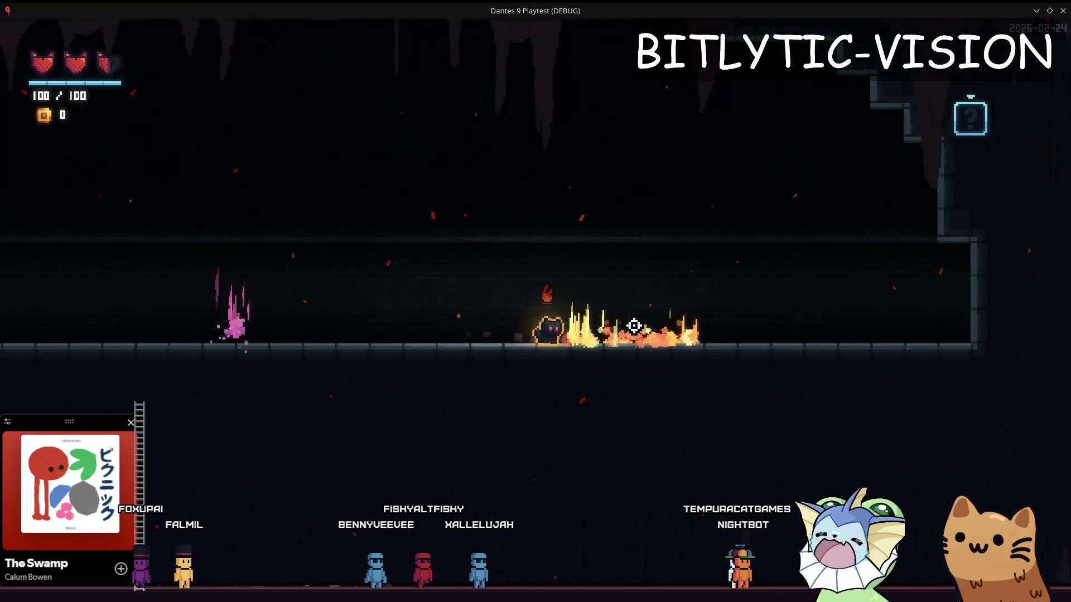
pyautogui.press('F1')
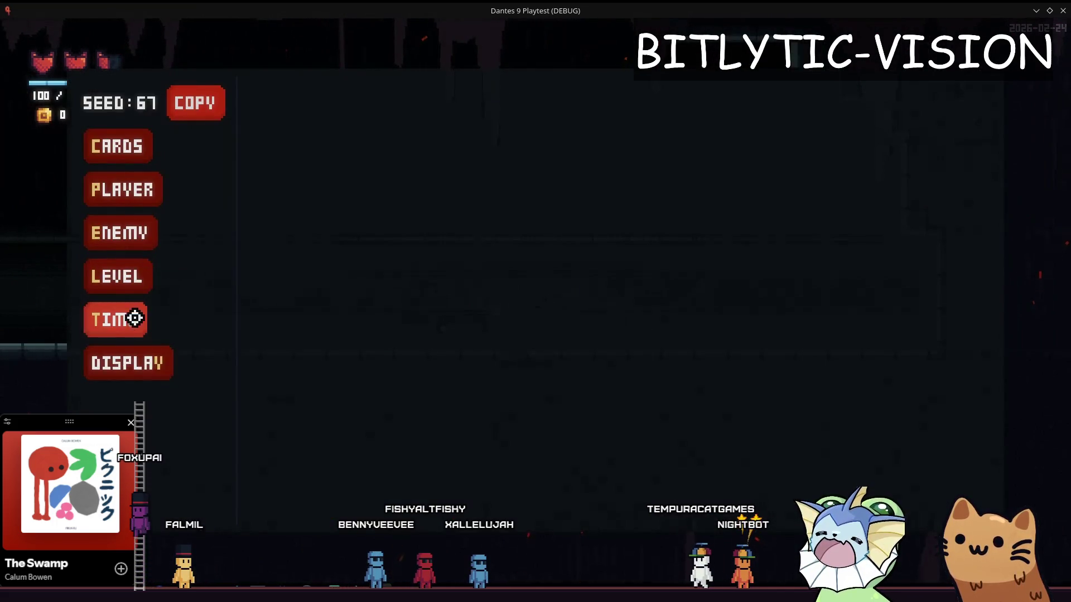
# Step: Lower the game's time scale to 0.0 from the debug time settings
pyautogui.click(135, 318)
pyautogui.click(354, 103)
pyautogui.click(486, 130)
pyautogui.click(485, 130)
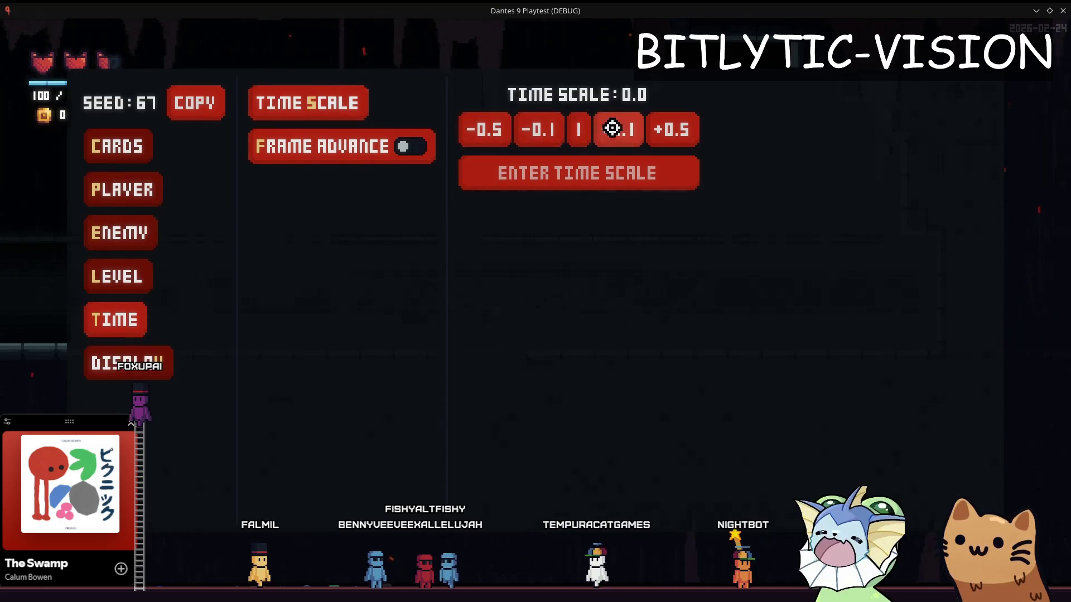
pyautogui.press('Escape')
pyautogui.press('Escape')
pyautogui.press('Escape')
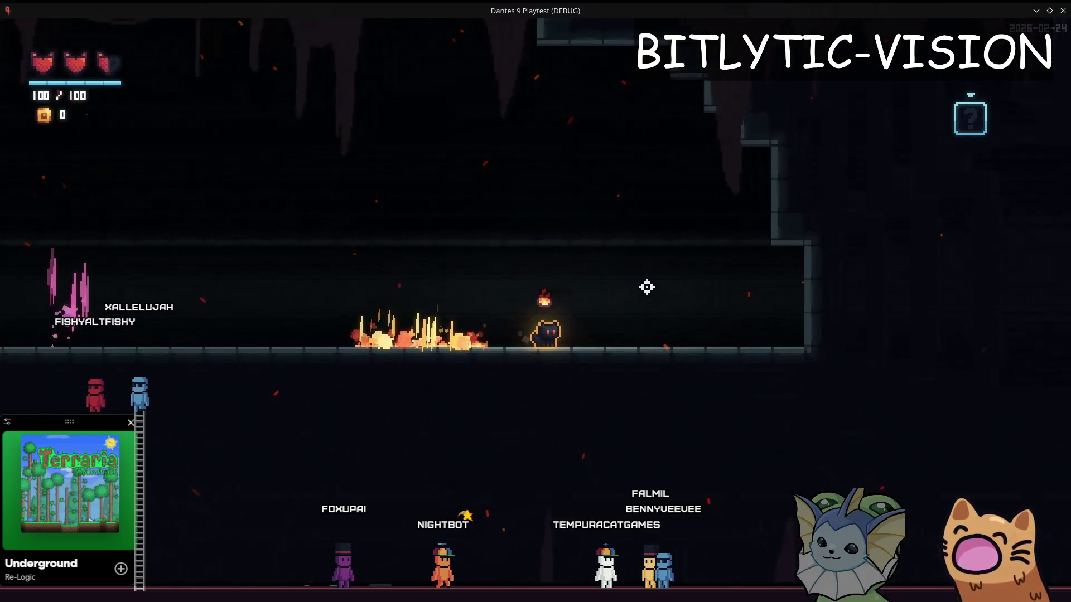
# Step: Reopen the debug menu and show the Enemy section's list of spawnable enemies
pyautogui.press('F1')
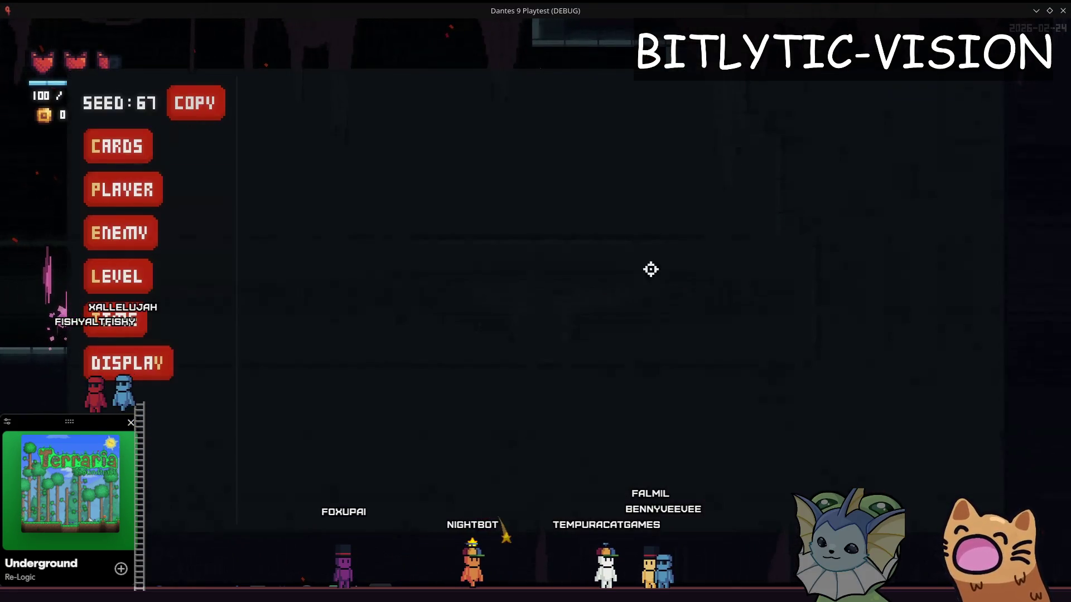
pyautogui.press('F1')
pyautogui.press('F1')
pyautogui.press('F1')
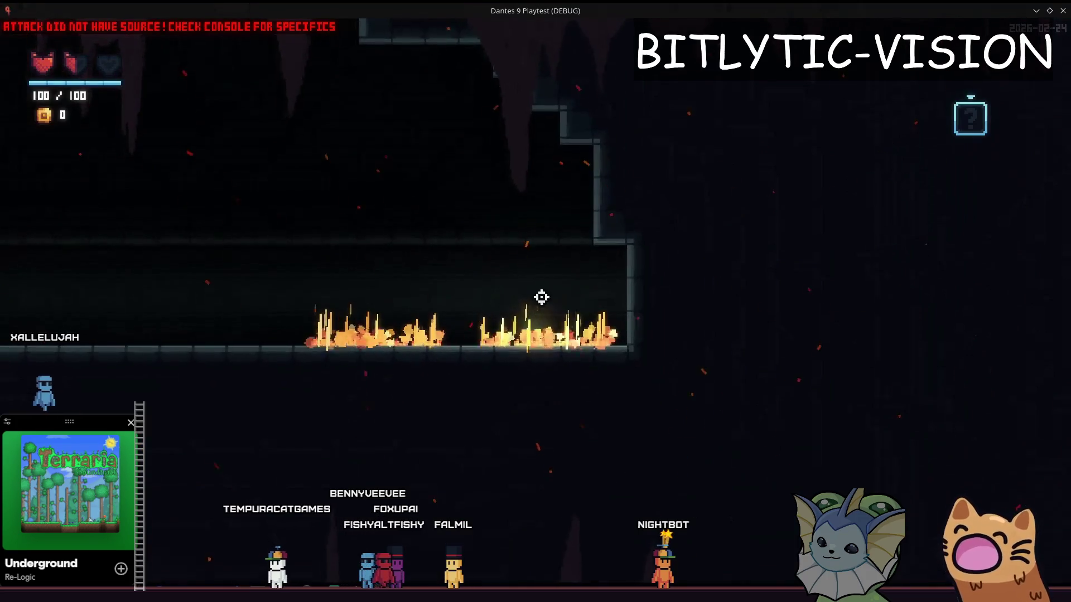
pyautogui.press('Escape')
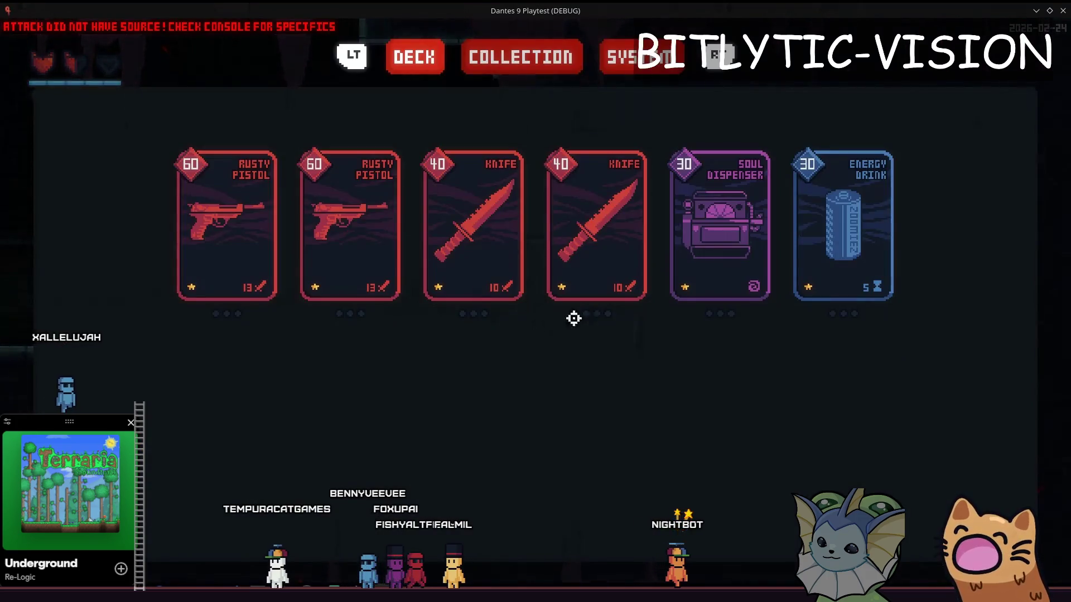
pyautogui.press('Escape')
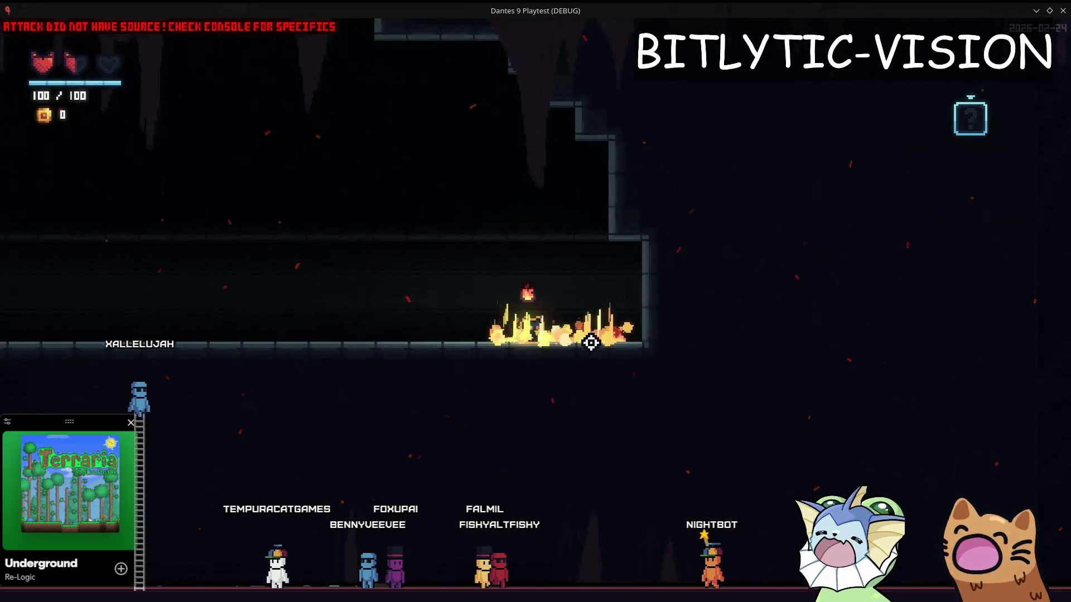
pyautogui.press('F1')
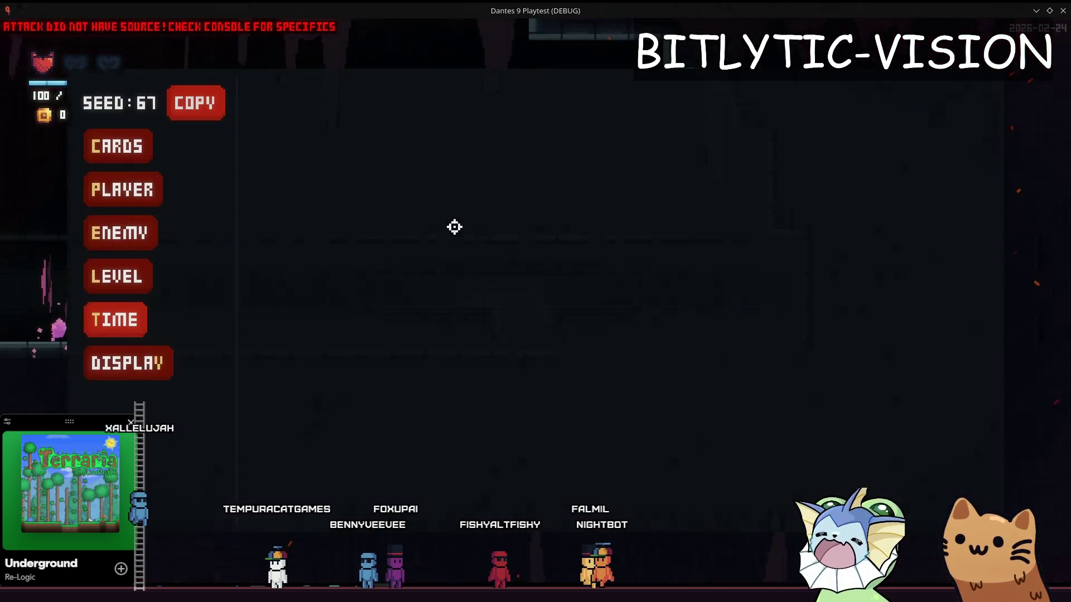
pyautogui.click(119, 233)
pyautogui.click(315, 102)
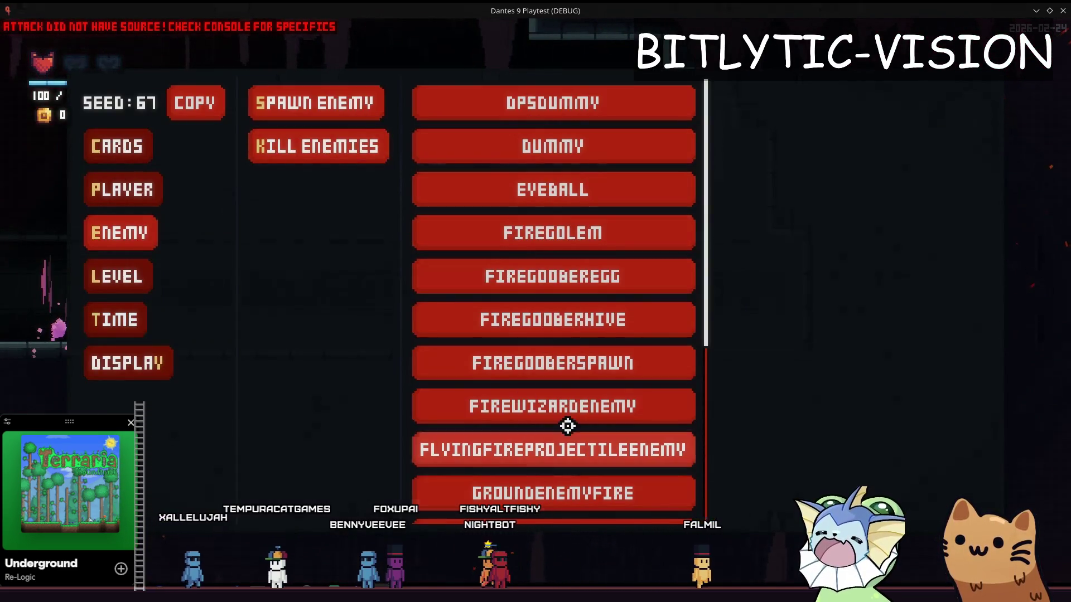
# Step: Spawn a fire enemy on the floor, then maneuver the cat and attack it
pyautogui.click(547, 494)
pyautogui.click(731, 307)
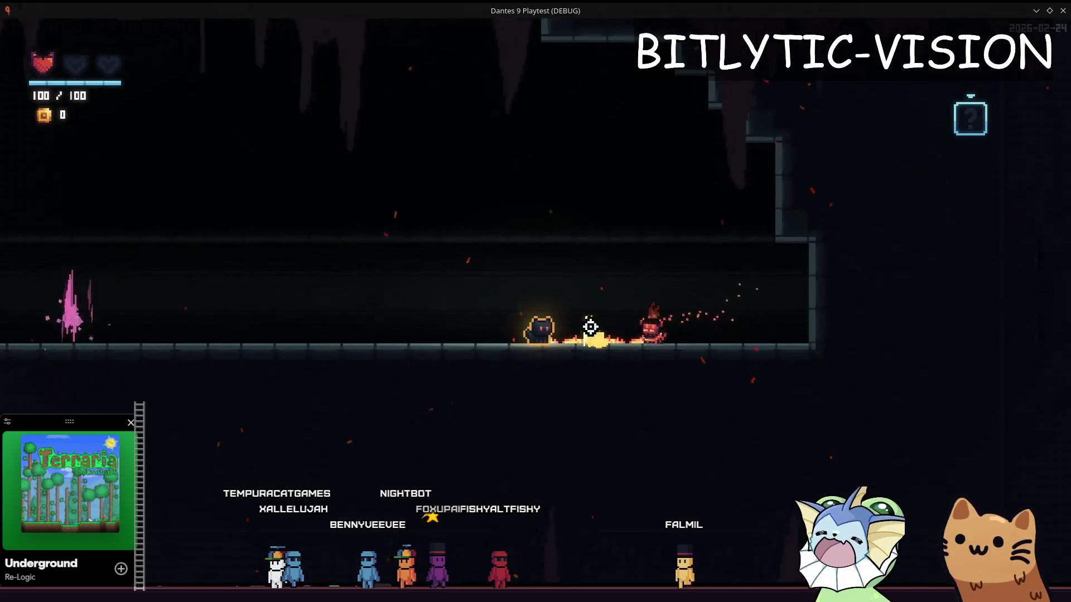
pyautogui.press('a')
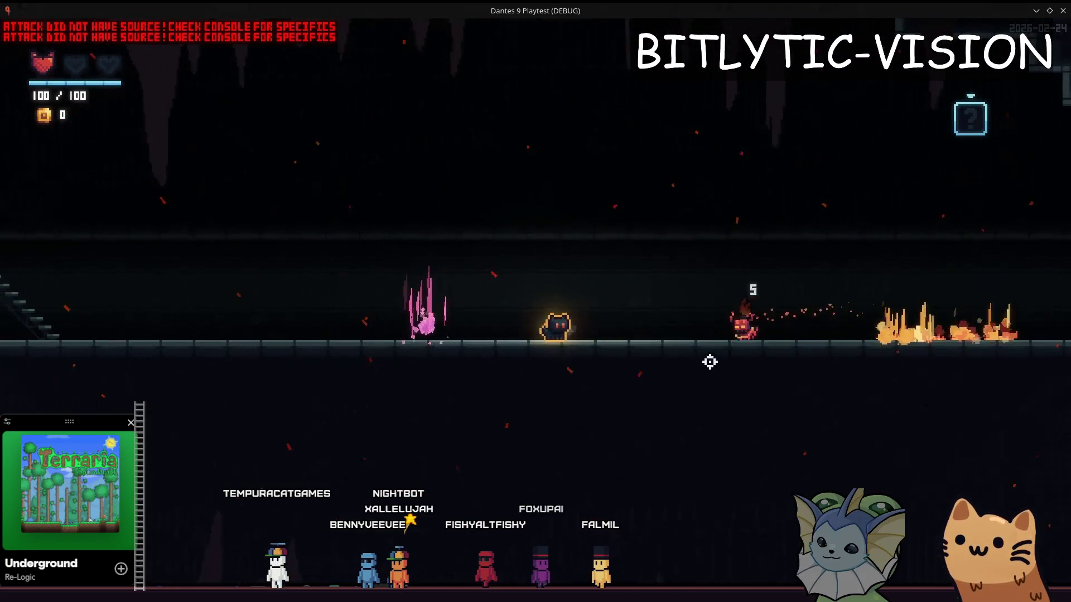
pyautogui.press('a')
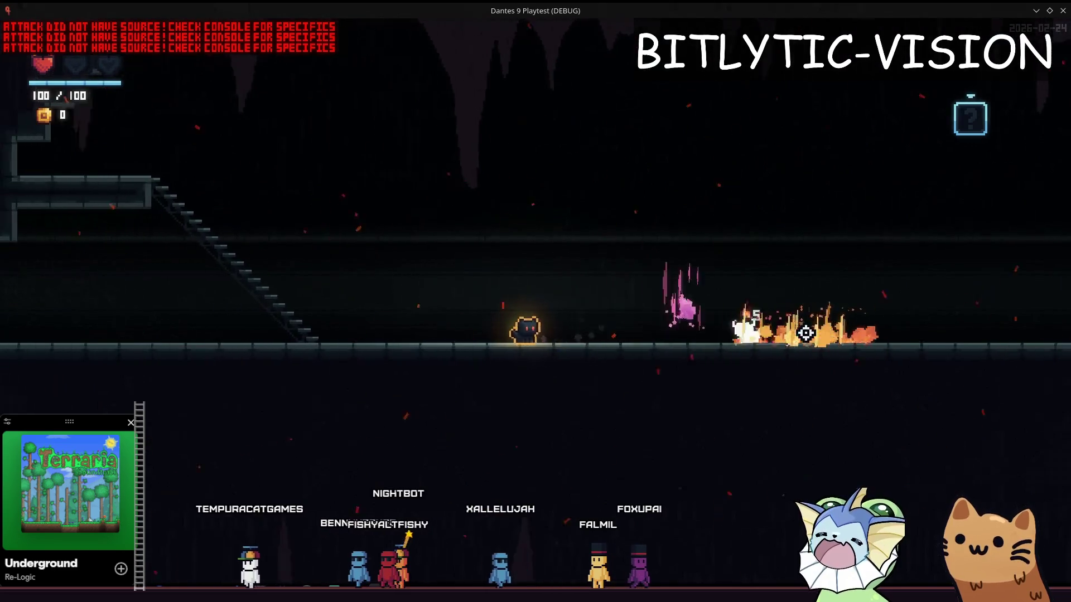
pyautogui.press('a')
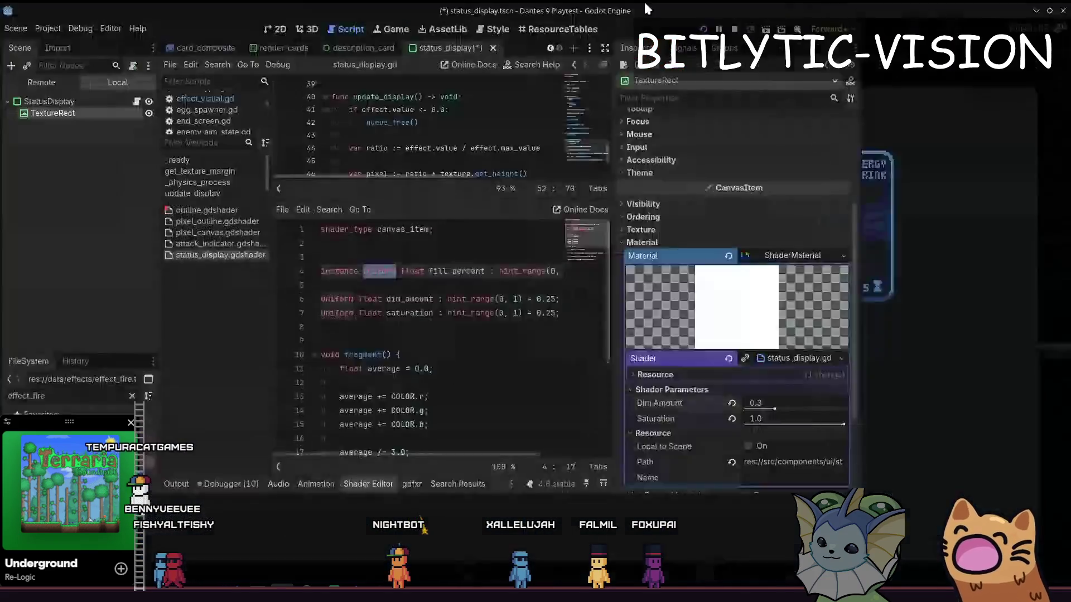
pyautogui.press('a')
pyautogui.press('d')
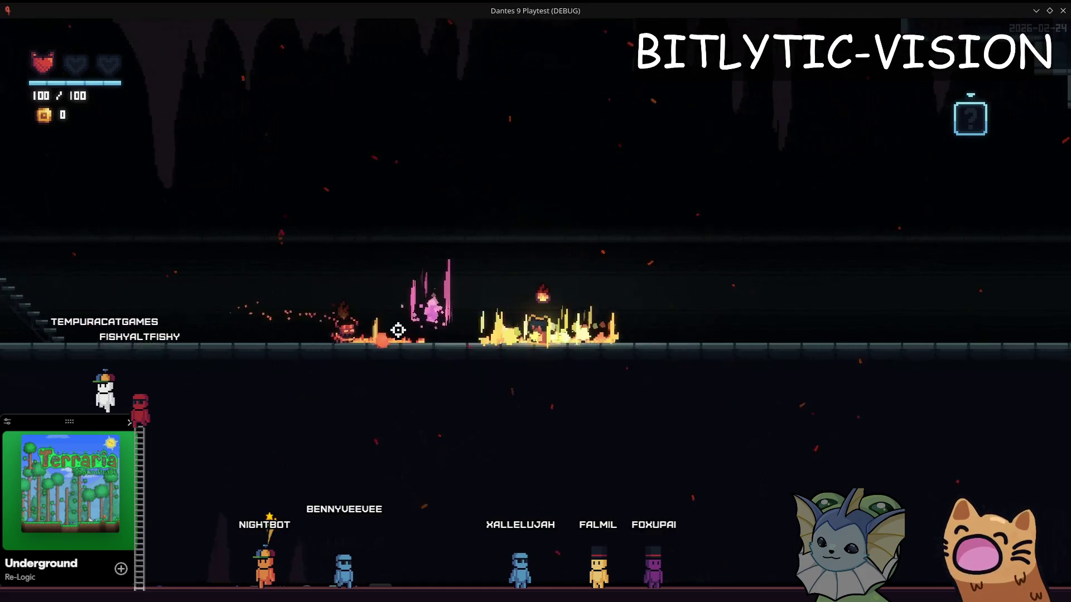
pyautogui.press('a')
pyautogui.click(251, 304)
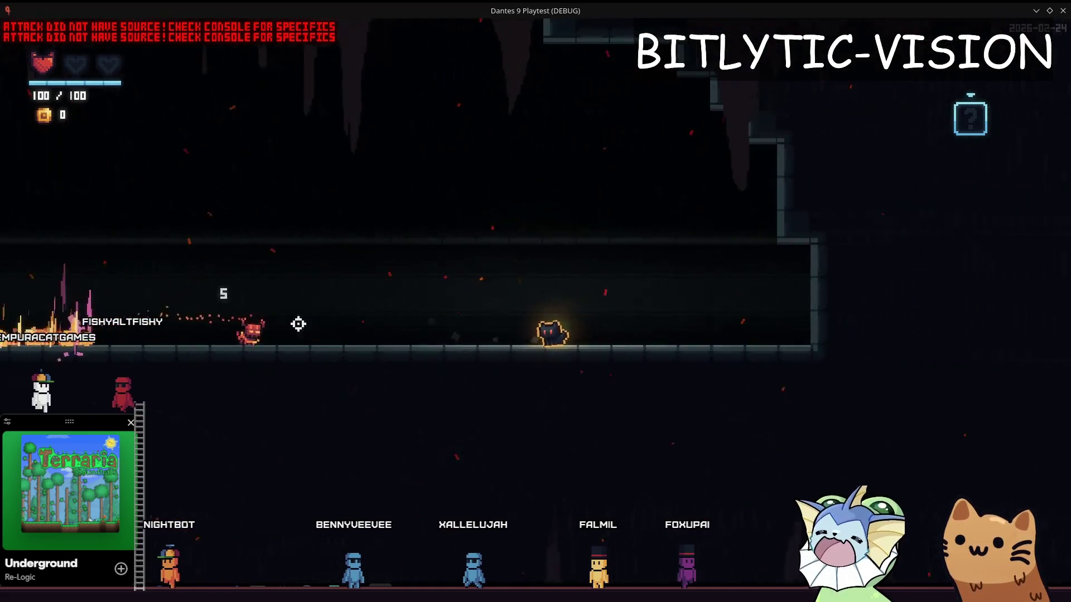
# Step: Keep attacking the fire enemy, then stop the game with F8
pyautogui.press('d')
pyautogui.click(311, 320)
pyautogui.press('d')
pyautogui.click(426, 264)
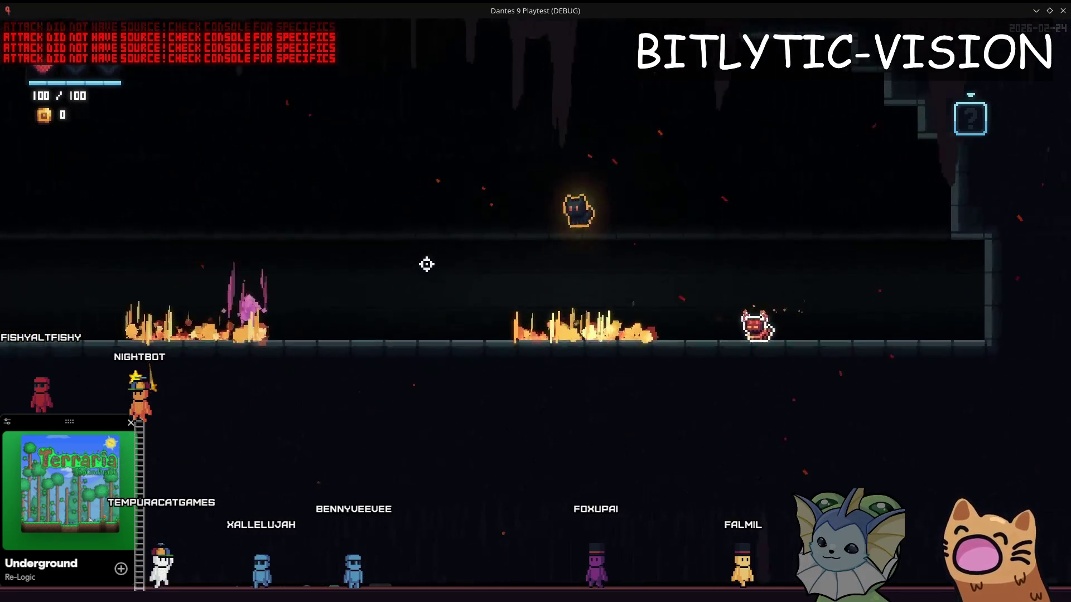
pyautogui.press('Tab')
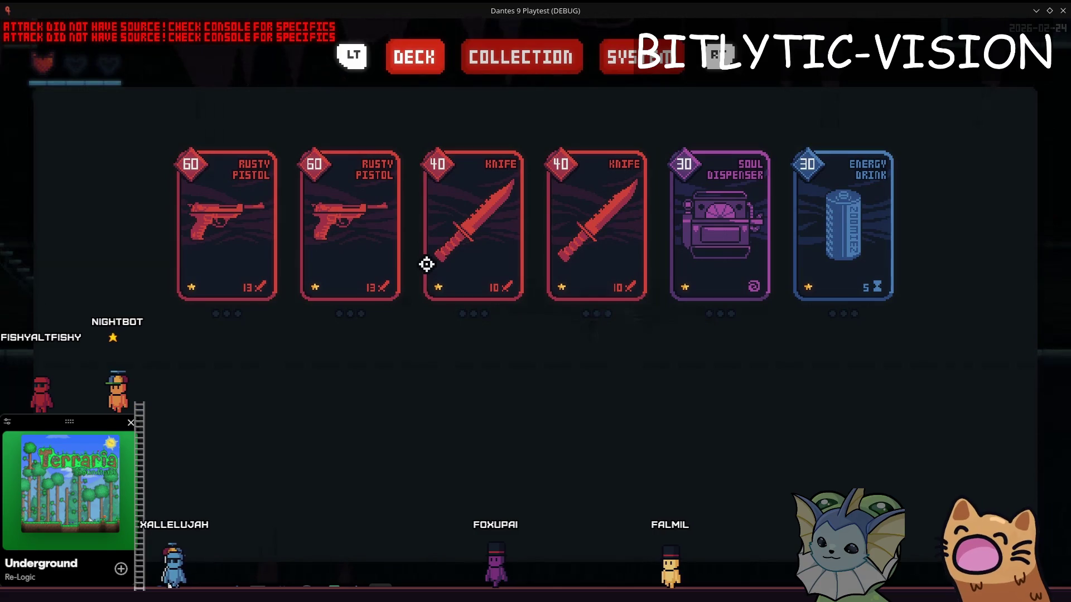
pyautogui.press('F8')
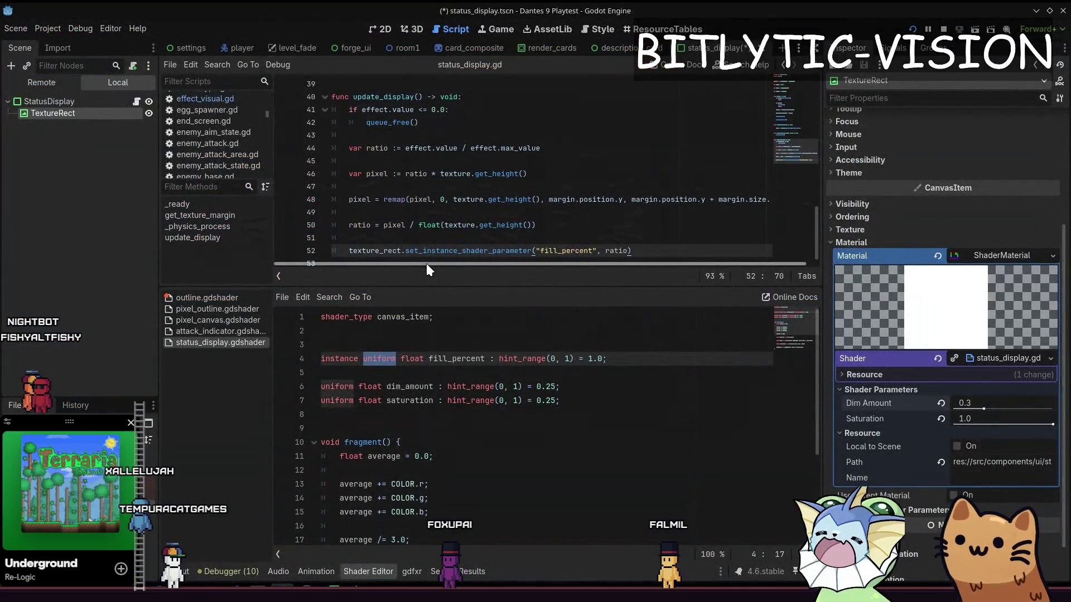
# Step: Hide the shader code and add a new line below the script's variable declarations
pyautogui.hotkey('ctrl', 'alt', 'o')
pyautogui.press('Escape')
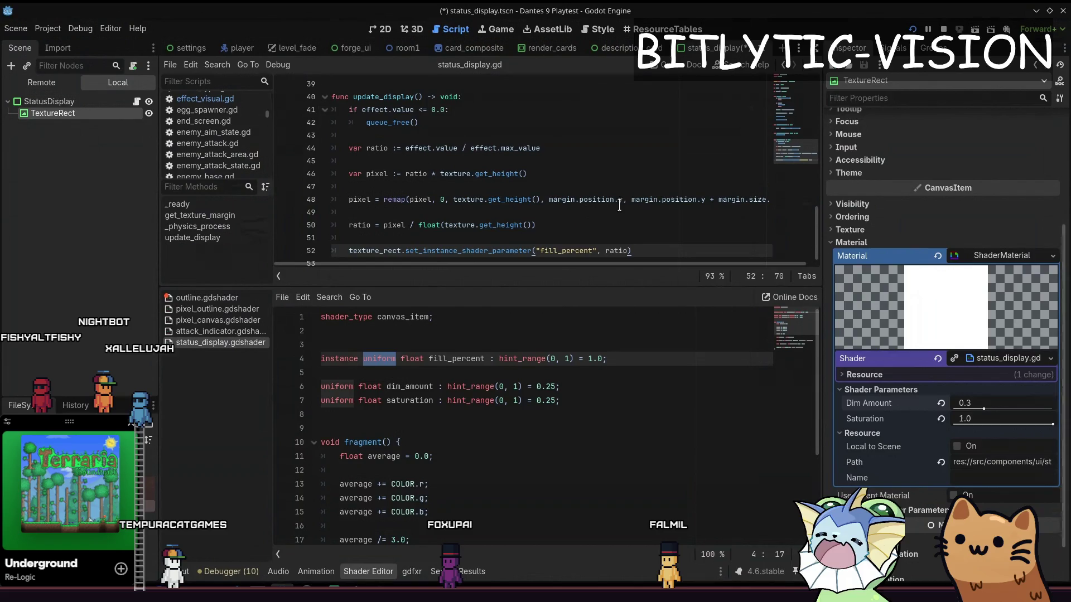
pyautogui.click(338, 573)
pyautogui.scroll(12, 523, 168)
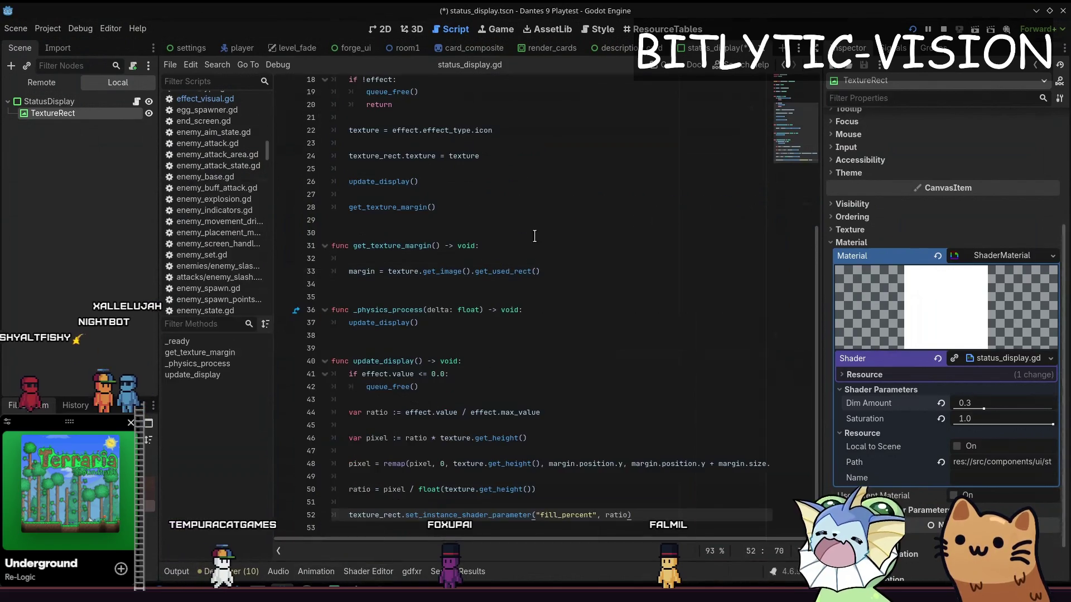
pyautogui.click(523, 122)
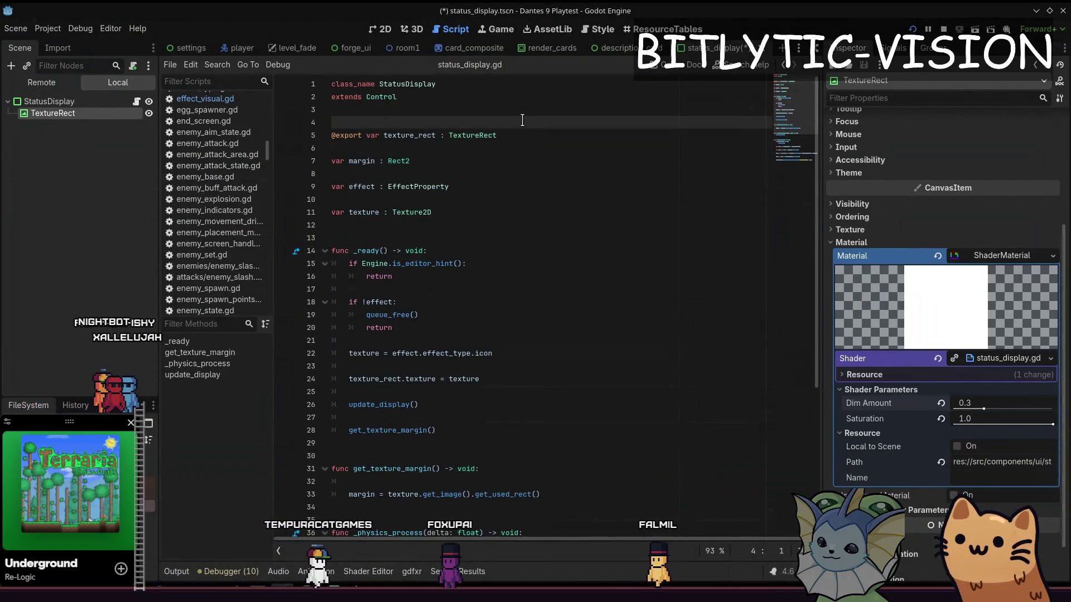
pyautogui.press('Down')
pyautogui.press('End')
pyautogui.press('Return')
pyautogui.press('Return')
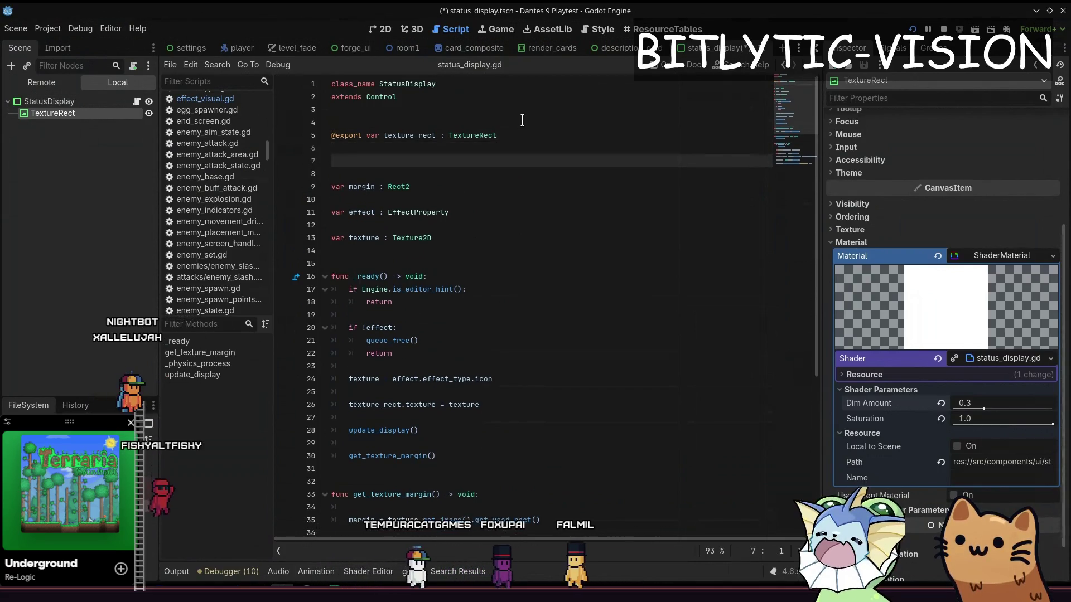
# Step: Declare 'var show_fill := false' on line 7, save, and search resources for 'effe'
pyautogui.write('var show_')
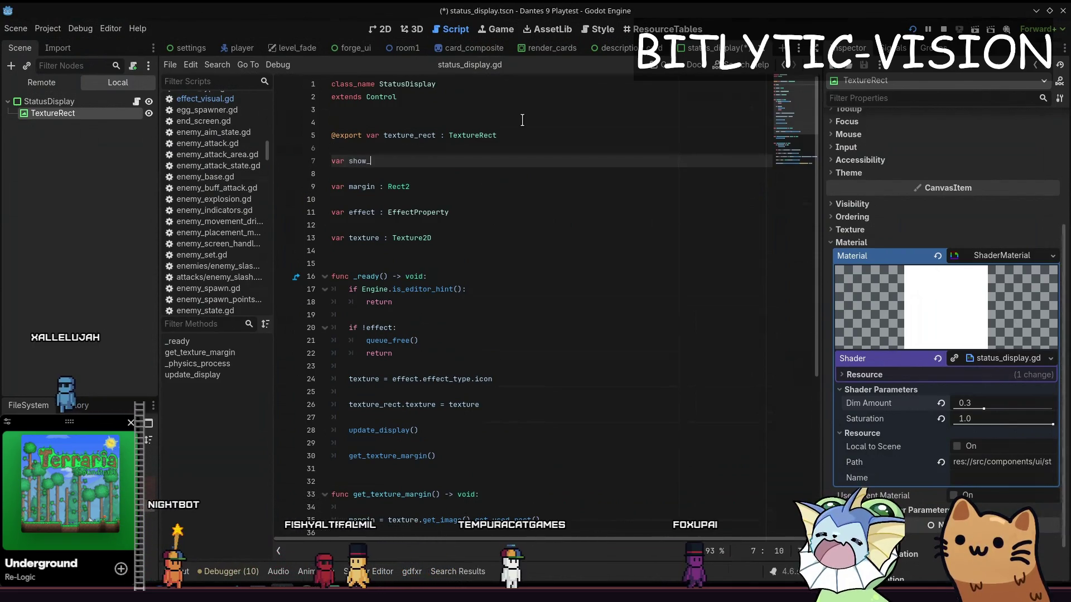
pyautogui.write('percent')
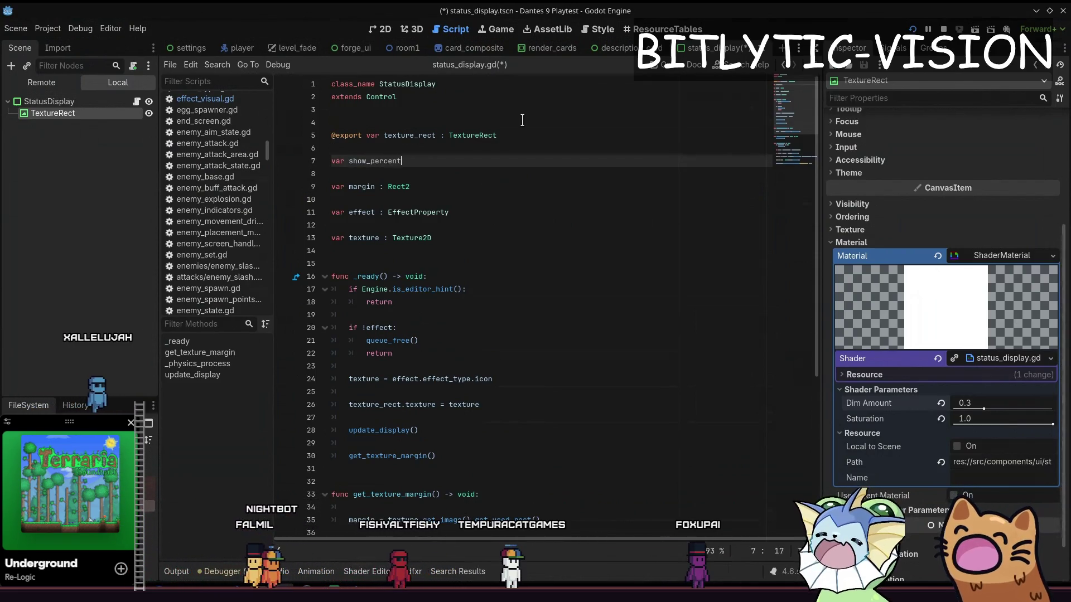
pyautogui.write('show')
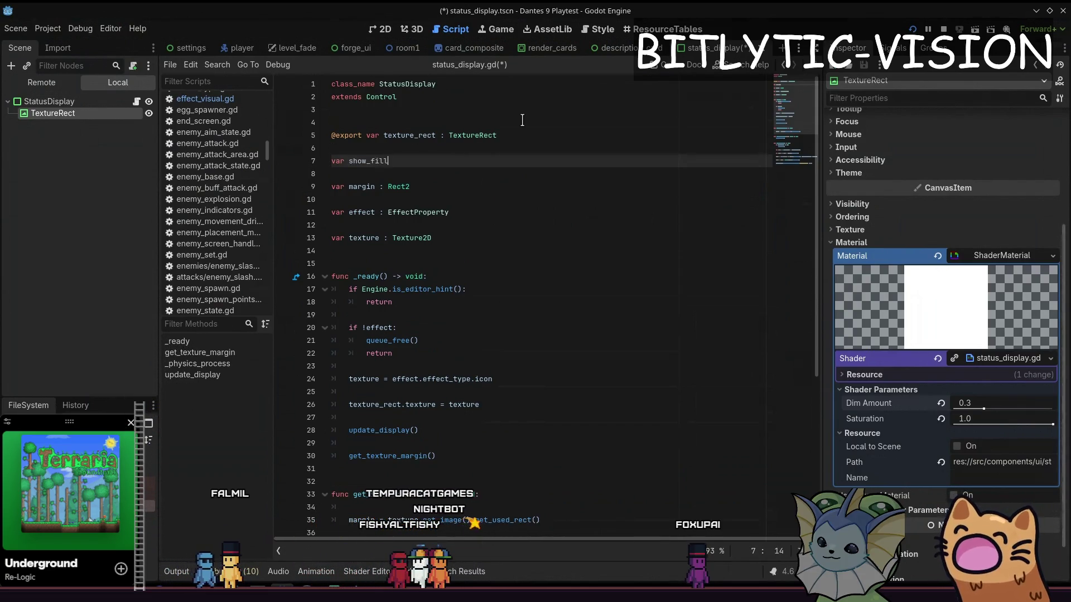
pyautogui.hotkey('ctrl', 'End')
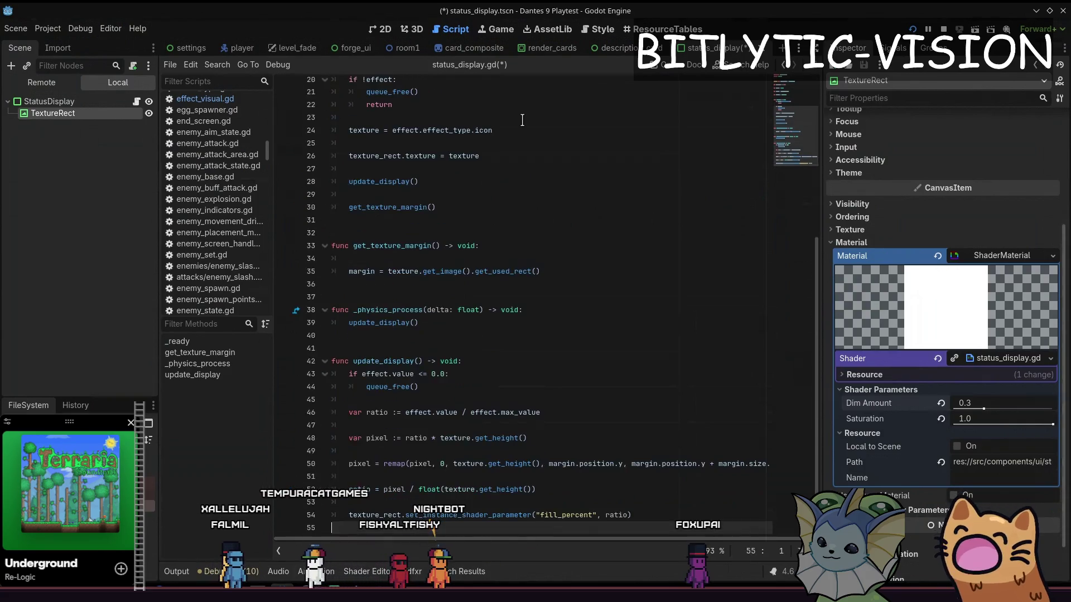
pyautogui.press('Up')
pyautogui.press('Up')
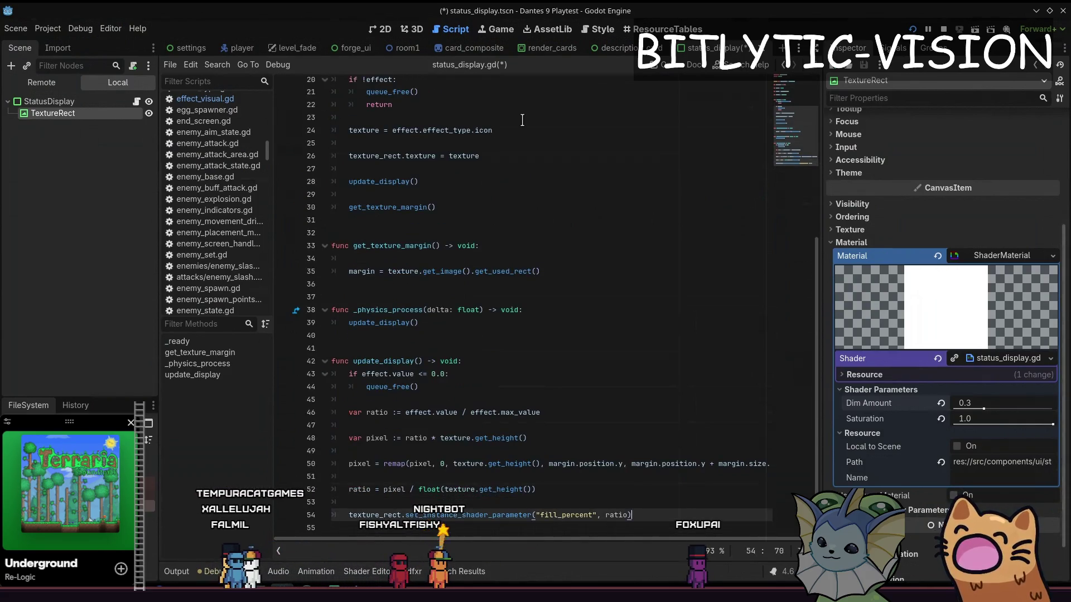
pyautogui.hotkey('ctrl', 'Home')
pyautogui.press('Down')
pyautogui.press('Down')
pyautogui.press('Down')
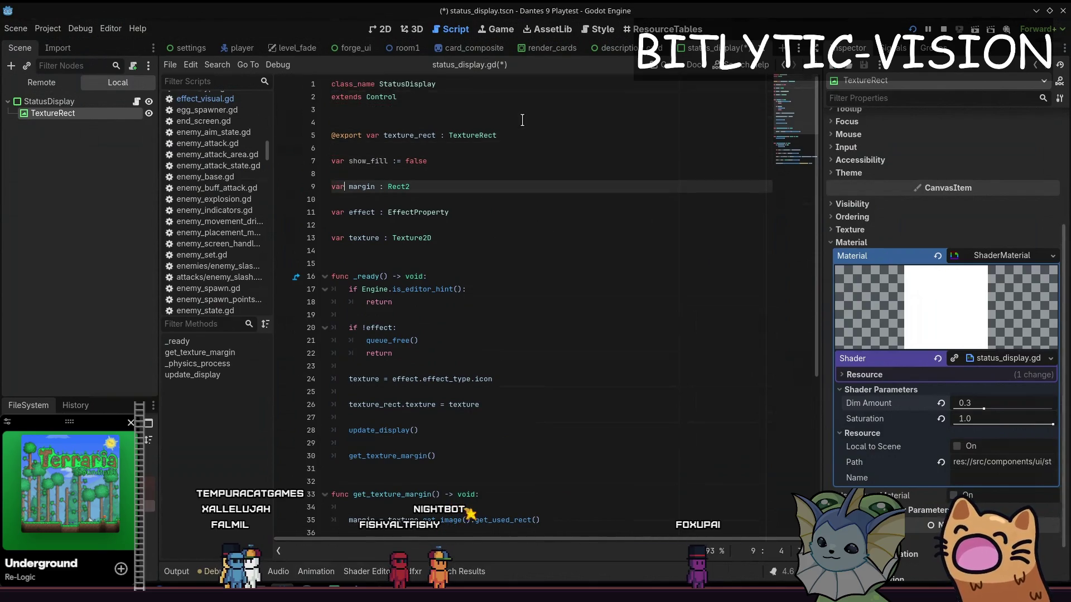
pyautogui.press('Up')
pyautogui.press('Up')
pyautogui.write('xport')
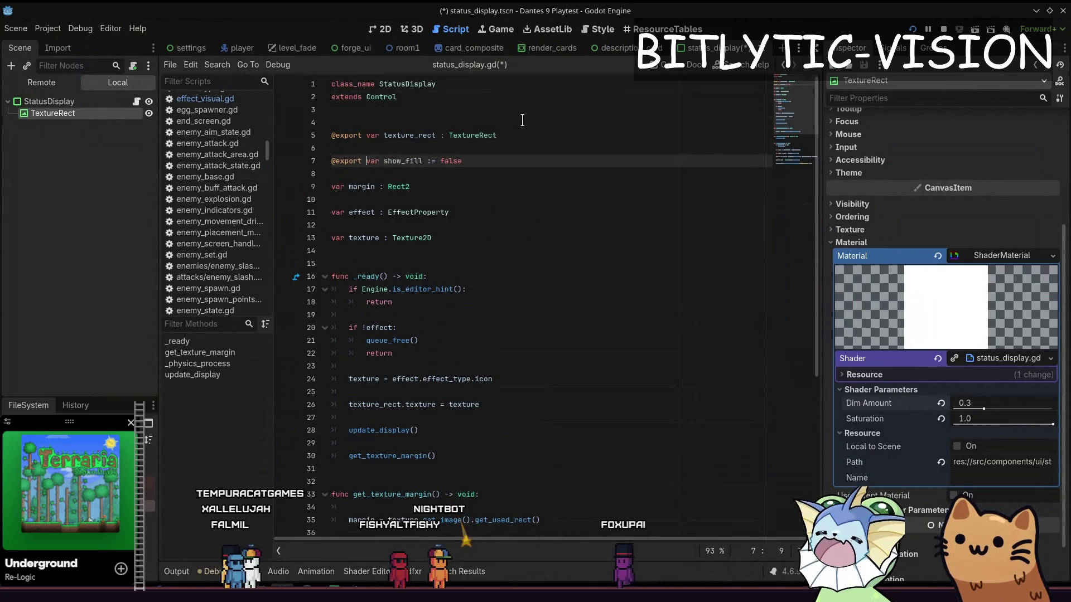
pyautogui.press('Up')
pyautogui.press('Down')
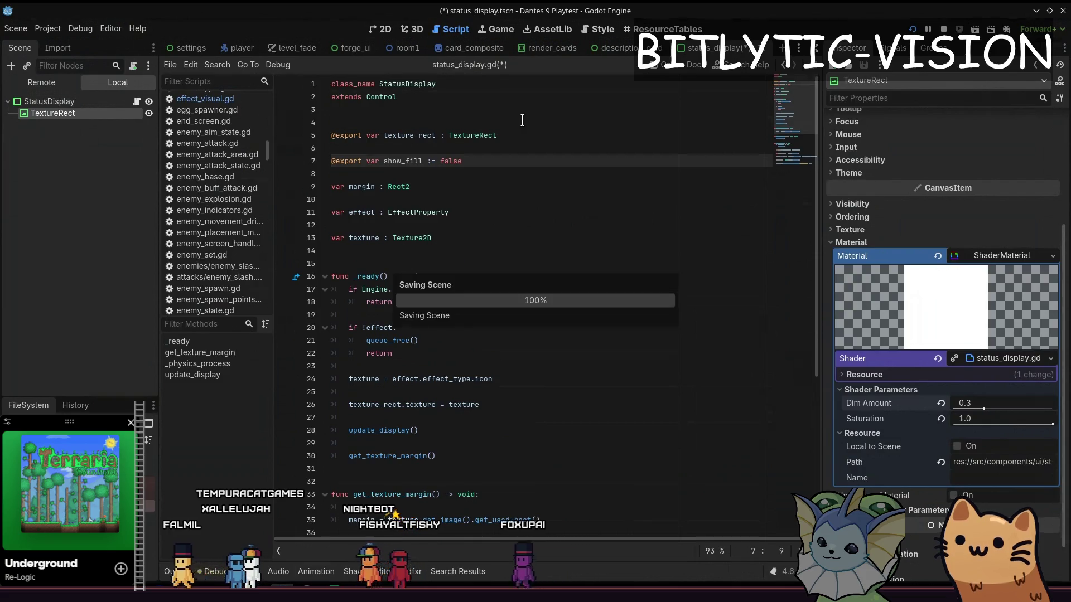
pyautogui.press('Home')
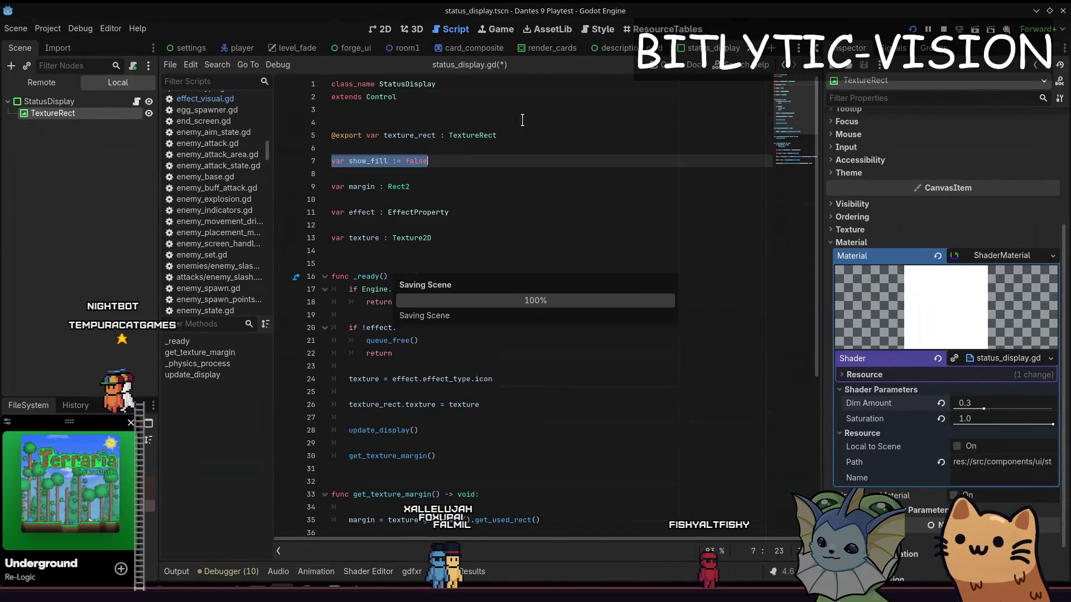
pyautogui.hotkey('shift', 'alt', 'o')
# Step: Declare var show_fill := false at the top of effect_visual.gd
pyautogui.write('effect_visual.')
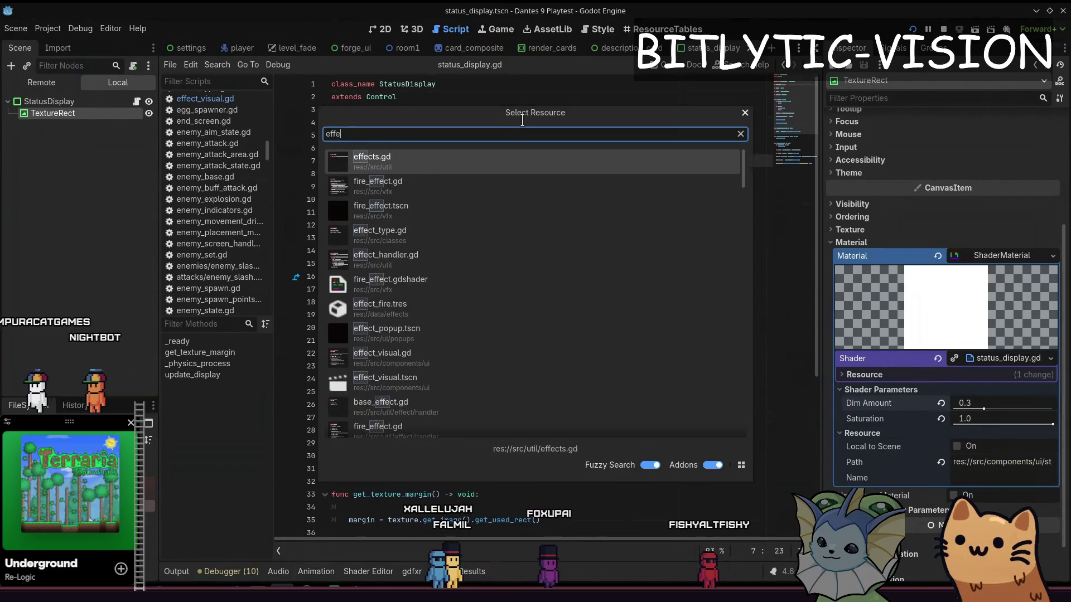
pyautogui.press('Return')
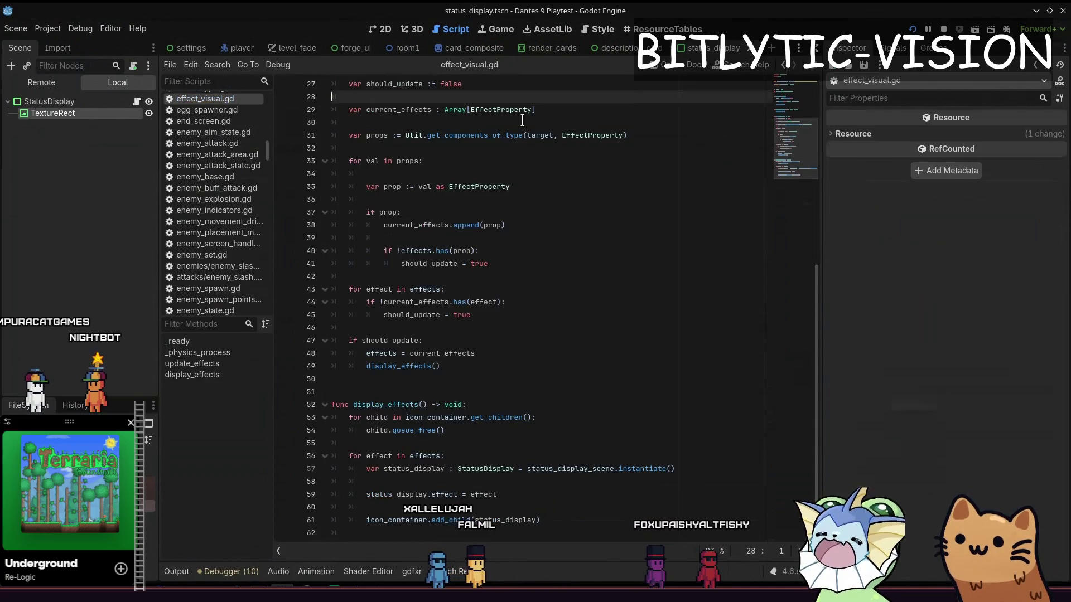
pyautogui.scroll(5, 522, 121)
pyautogui.click(523, 121)
pyautogui.press('Down')
pyautogui.press('Down')
pyautogui.press('Return')
pyautogui.press('Return')
pyautogui.press('Up')
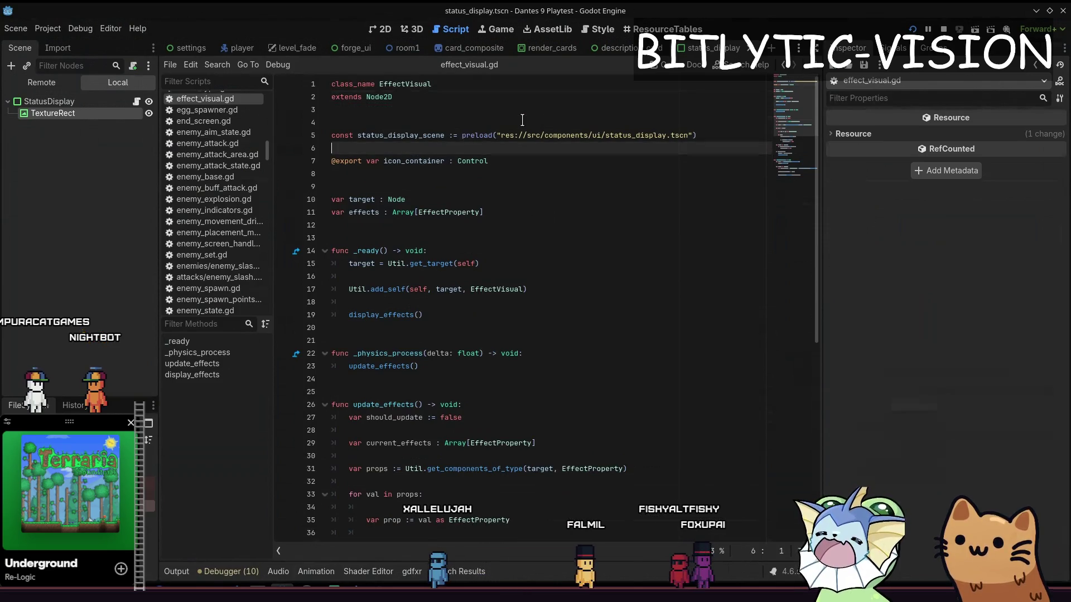
pyautogui.write('var show_fill := false')
pyautogui.write('@')
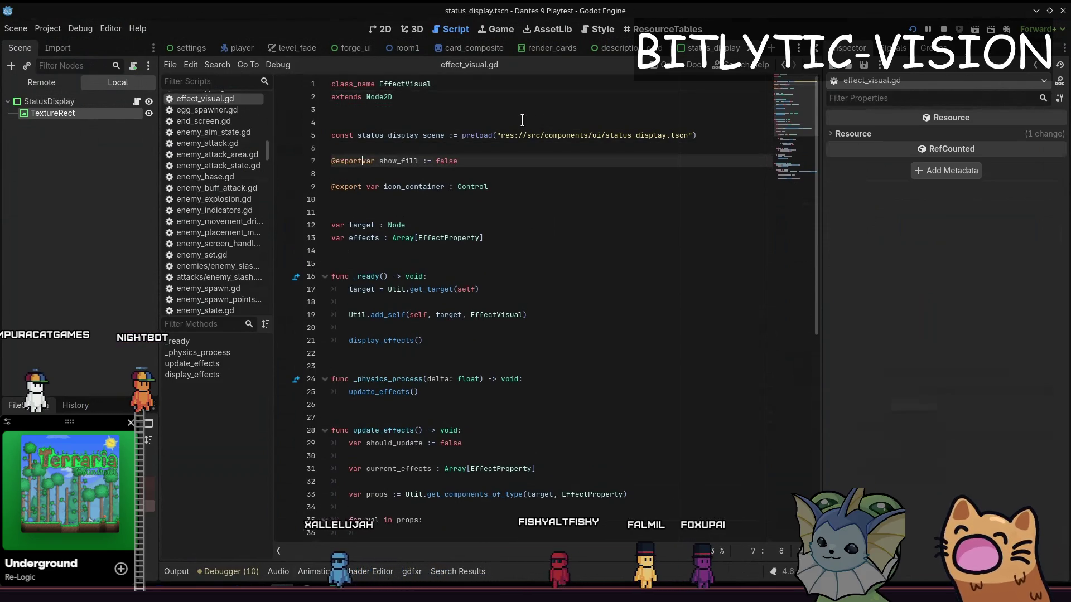
pyautogui.press('Down')
pyautogui.press('Down')
pyautogui.press('Down')
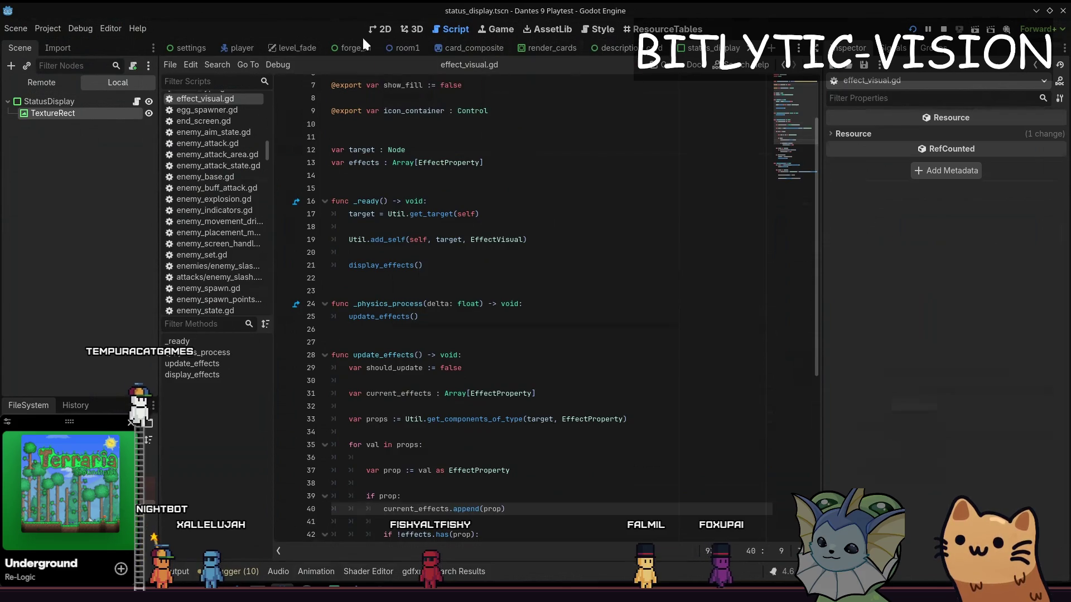
# Step: Enable Show Fill on the player's EffectVisual and add status_display.show_fill = show_fill in display_effects
pyautogui.click(241, 48)
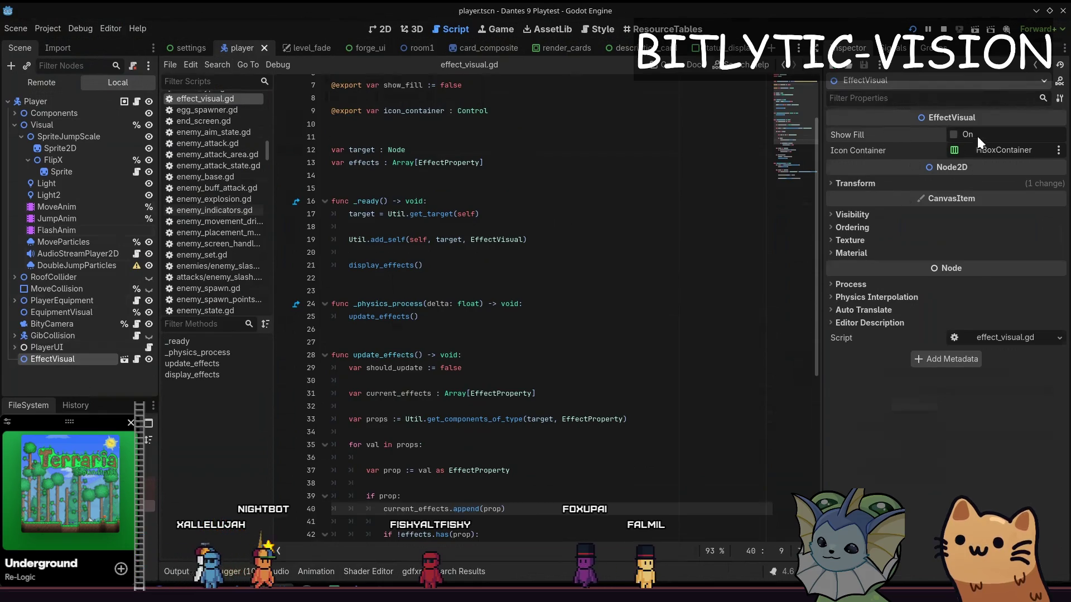
pyautogui.click(521, 329)
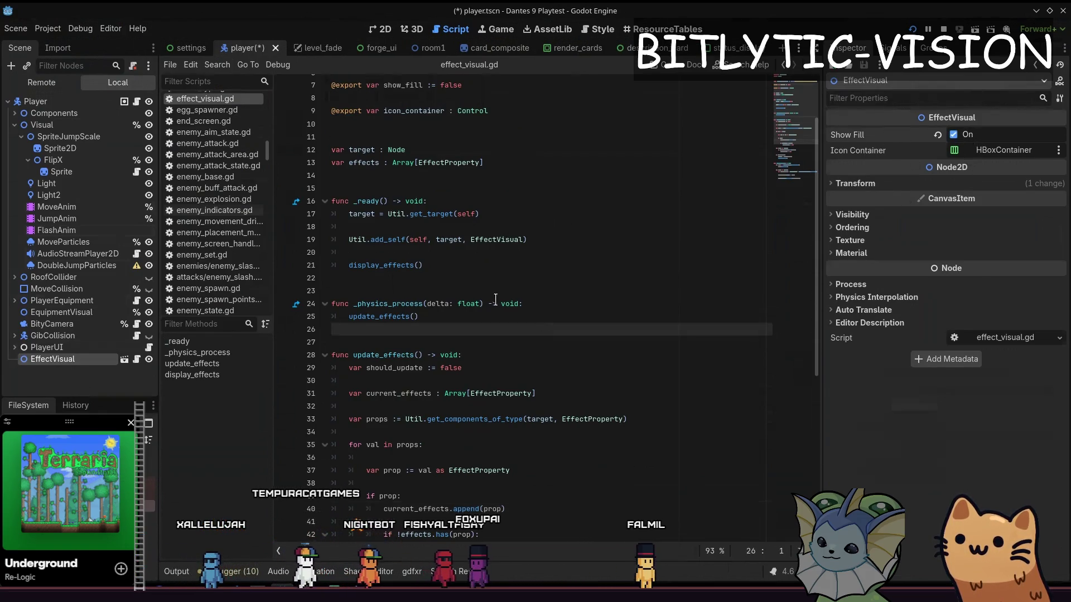
pyautogui.scroll(-7, 496, 300)
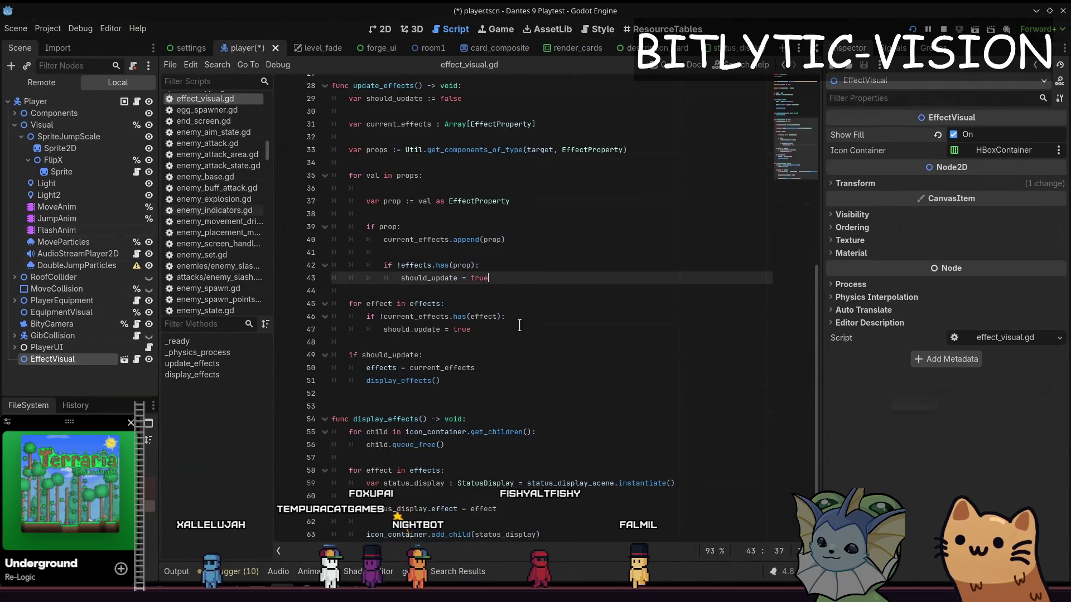
pyautogui.scroll(-1, 504, 368)
pyautogui.click(597, 478)
pyautogui.press('Return')
pyautogui.write('splay')
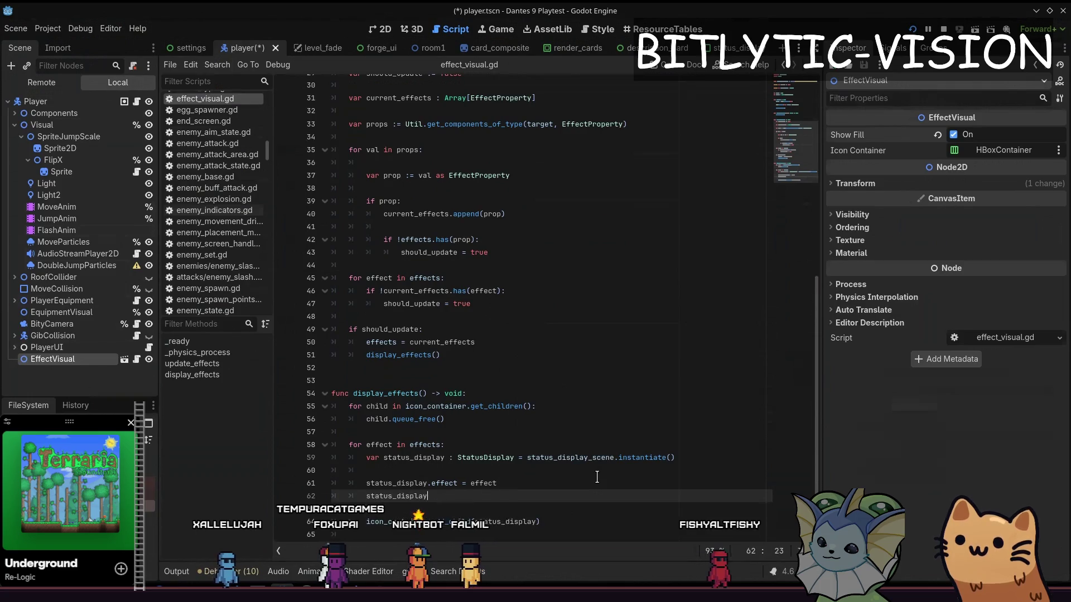
pyautogui.write('.fill')
pyautogui.press('Return')
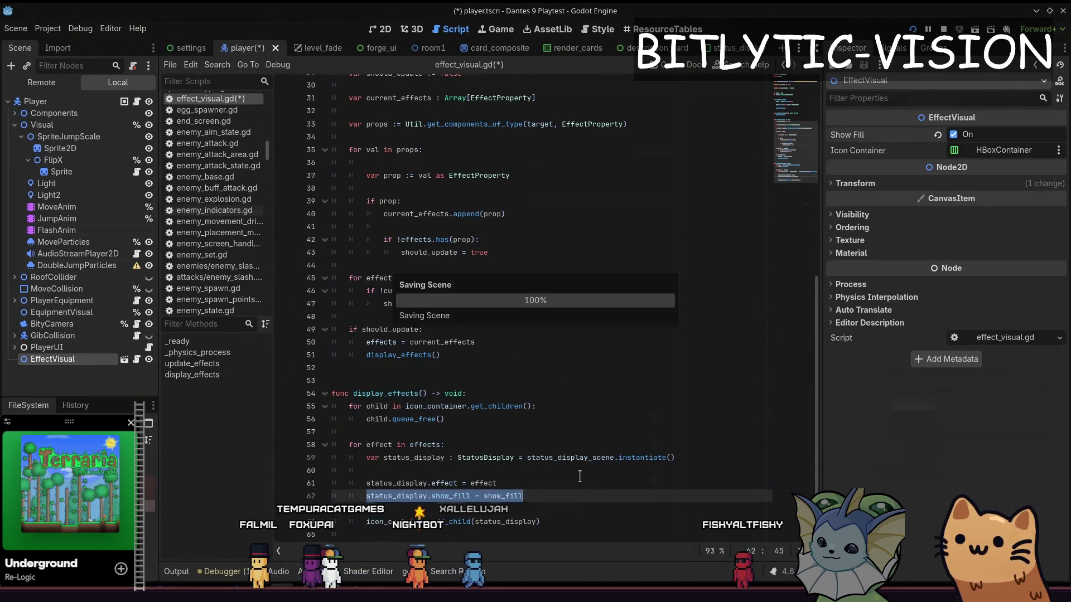
# Step: Open status_display.gd and place the caret after queue_free()
pyautogui.keyDown('ctrl'); pyautogui.click(474, 457); pyautogui.keyUp('ctrl')
pyautogui.scroll(-6, 562, 371)
pyautogui.click(530, 387)
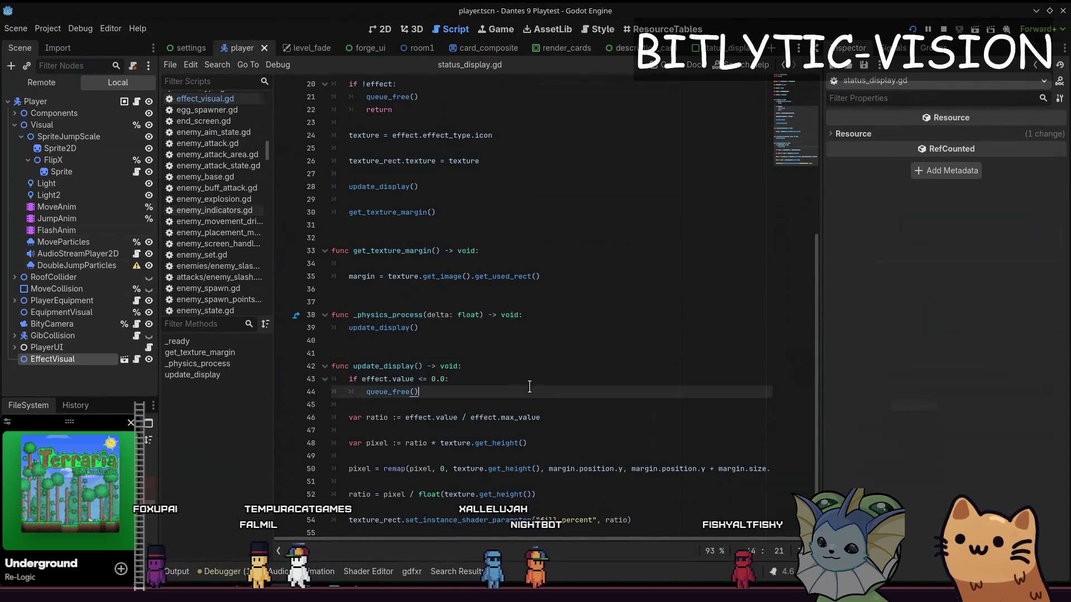
# Step: Find the update_display() calls in status_display.gd and remove stray blank lines
pyautogui.click(573, 509)
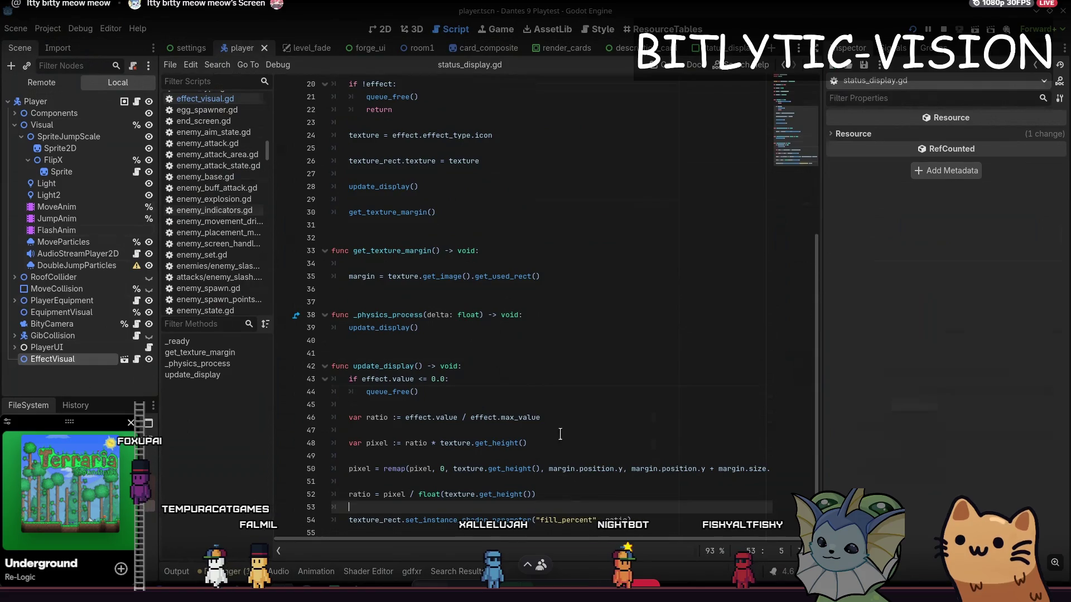
pyautogui.click(553, 393)
pyautogui.click(546, 381)
pyautogui.click(549, 405)
pyautogui.click(587, 496)
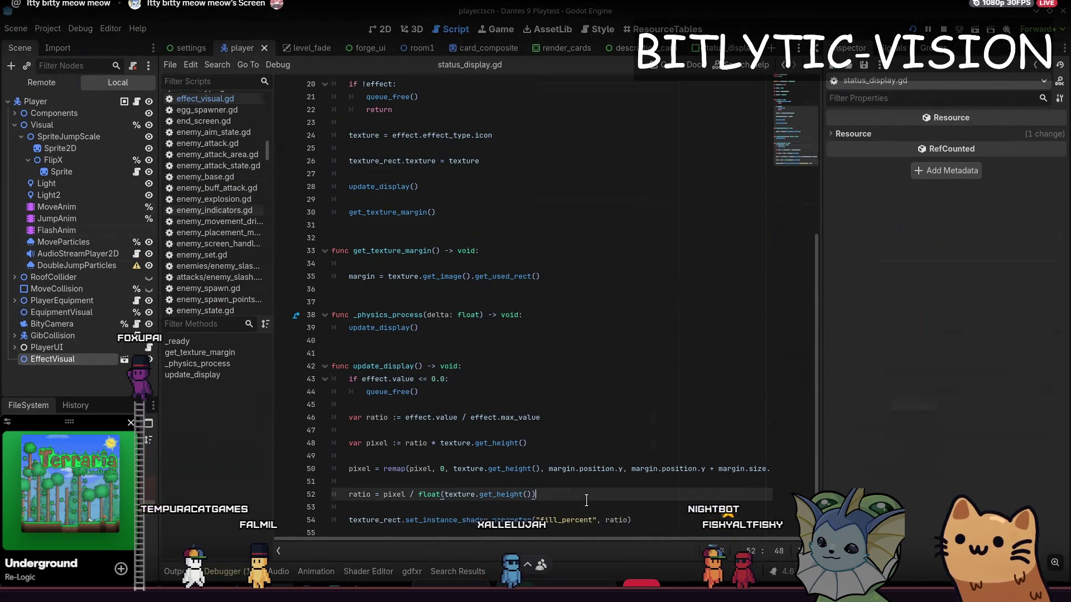
pyautogui.click(579, 510)
pyautogui.press('Up')
pyautogui.press('Up')
pyautogui.press('Up')
pyautogui.press('Return')
pyautogui.press('Return')
pyautogui.press('Up')
pyautogui.press('Up')
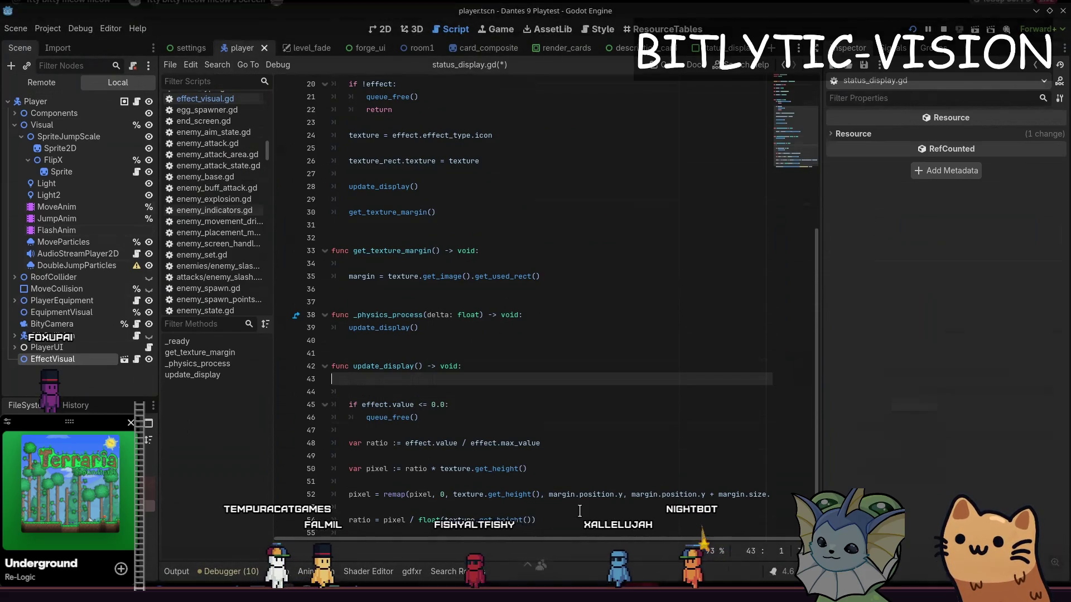
pyautogui.press('BackSpace')
pyautogui.press('BackSpace')
pyautogui.press('BackSpace')
pyautogui.press('Up')
pyautogui.press('Up')
pyautogui.press('Up')
pyautogui.press('End')
# Step: Wrap the update_display() call in _physics_process under an 'if show_fill:' condition
pyautogui.press('Return')
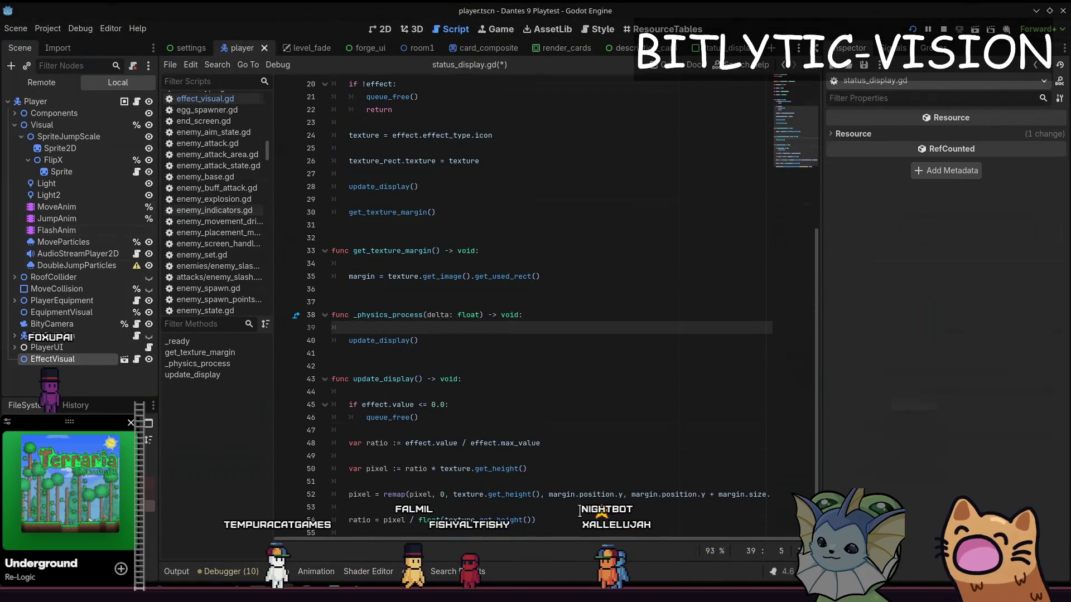
pyautogui.write(':')
pyautogui.press('Return')
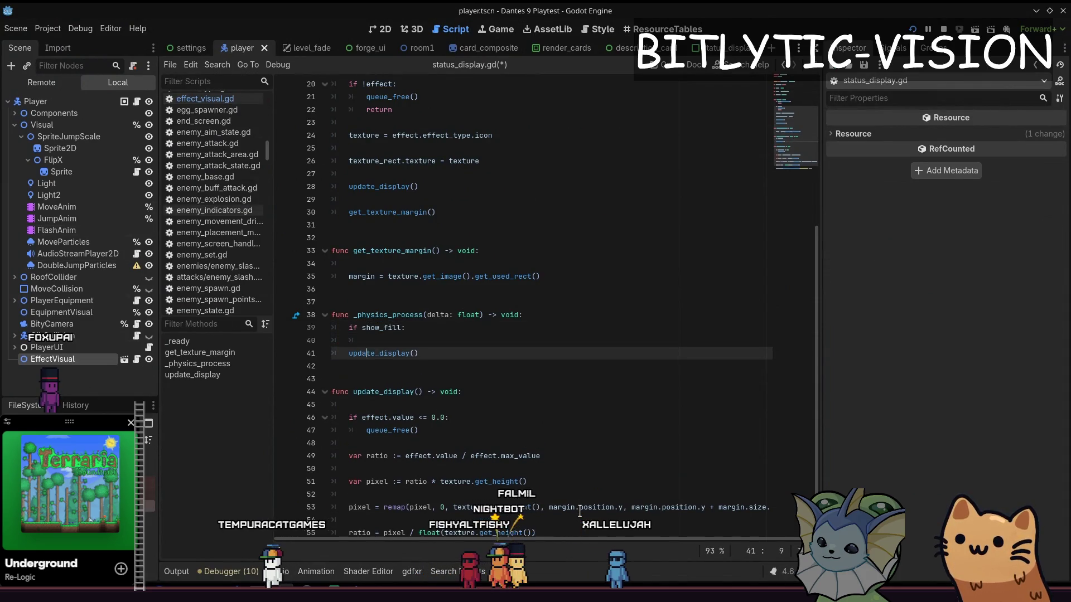
pyautogui.press('Delete')
pyautogui.press('Up')
pyautogui.press('Up')
pyautogui.press('Up')
pyautogui.press('Up')
pyautogui.press('Up')
pyautogui.press('Up')
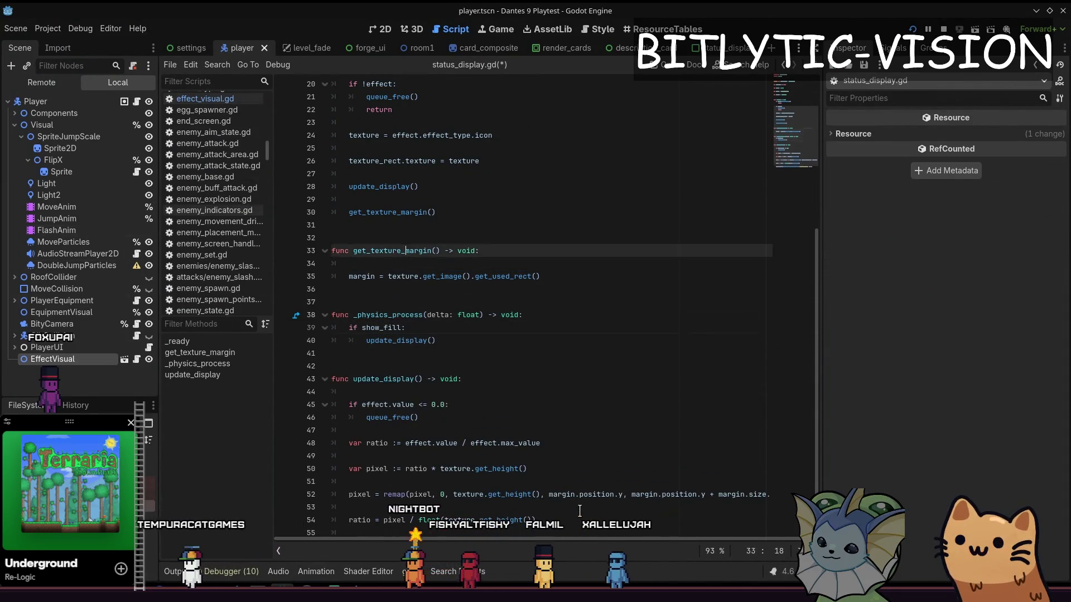
# Step: Put the setup update_display() call under its own 'if show_fill:' check
pyautogui.press('Return')
pyautogui.write('if sho')
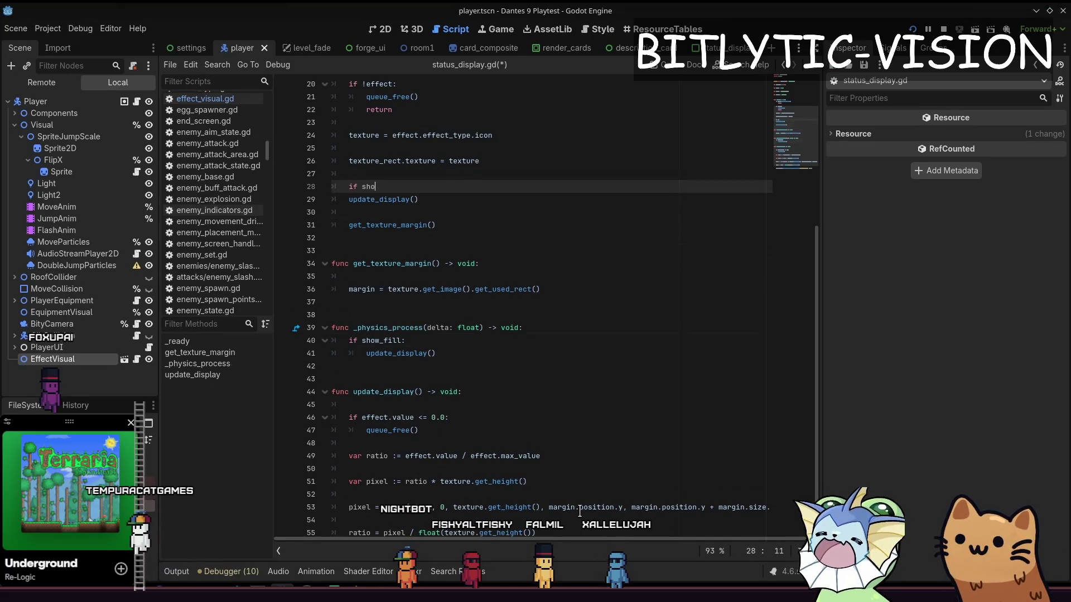
pyautogui.write('ll:')
pyautogui.press('Return')
pyautogui.press('Delete')
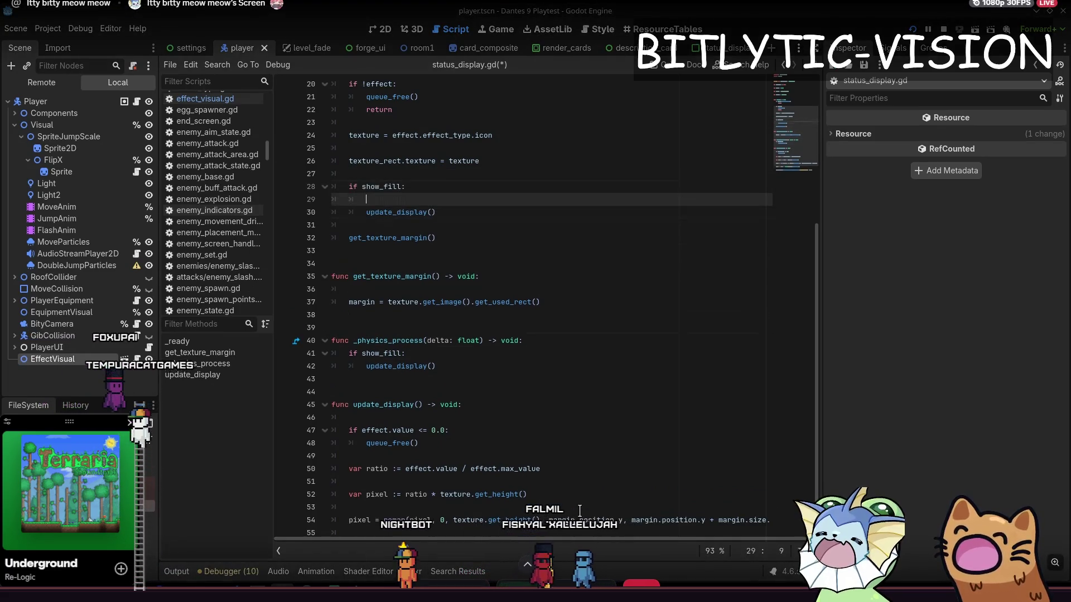
pyautogui.press('Up')
pyautogui.press('Down')
# Step: Add an else branch calling set_instance_shader_parameter("fill_percent", 1.0)
pyautogui.press('Up')
pyautogui.press('Down')
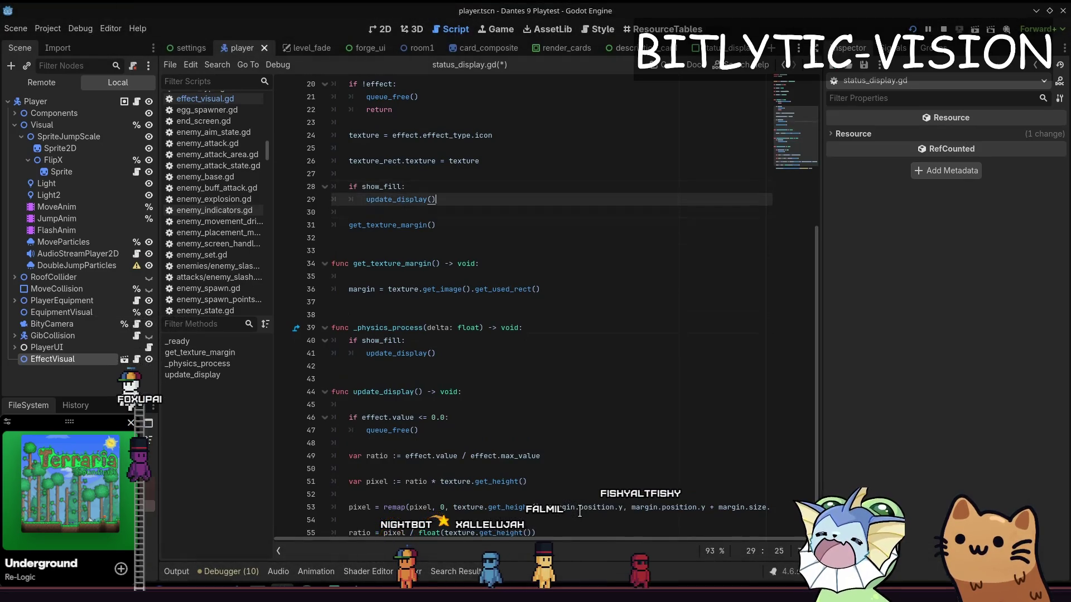
pyautogui.press('Down')
pyautogui.press('Return')
pyautogui.press('Up')
pyautogui.write('else:')
pyautogui.press('Return')
pyautogui.press('Down')
pyautogui.press('Down')
pyautogui.press('Down')
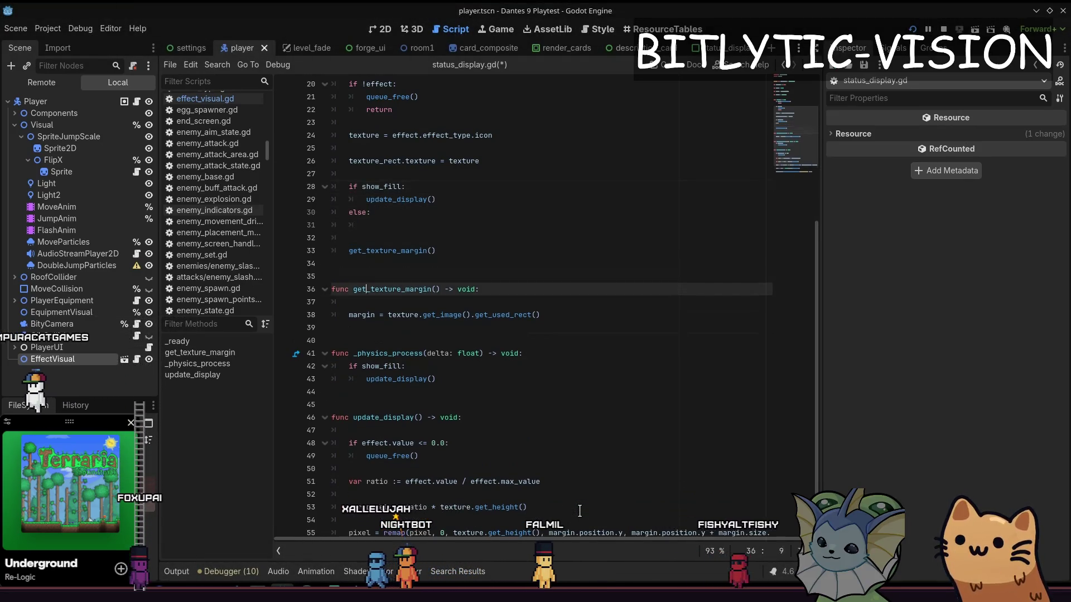
pyautogui.press('Down')
pyautogui.press('Down')
pyautogui.press('Down')
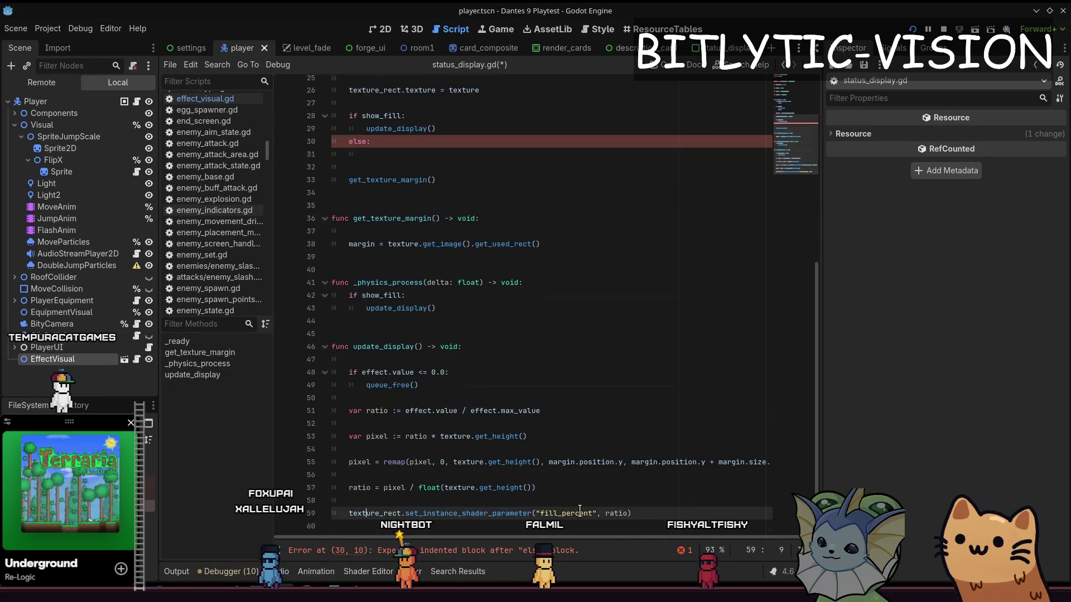
pyautogui.press('Down')
pyautogui.press('Down')
pyautogui.press('Down')
pyautogui.write('texture_rect.set_instance_shader_parameter("fill_percent", ratio)')
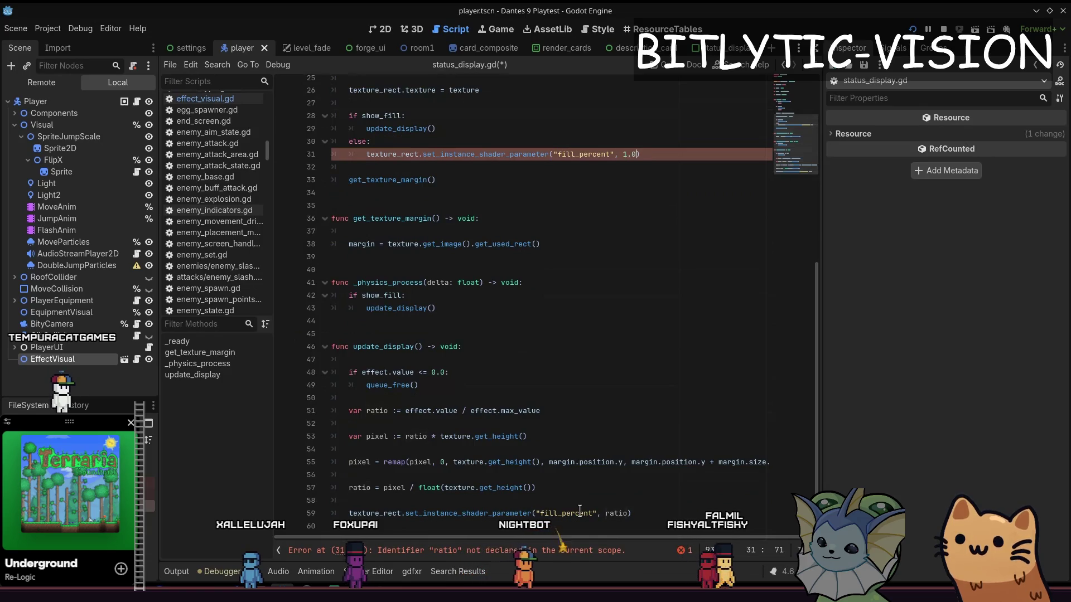
pyautogui.press('Home')
pyautogui.press('End')
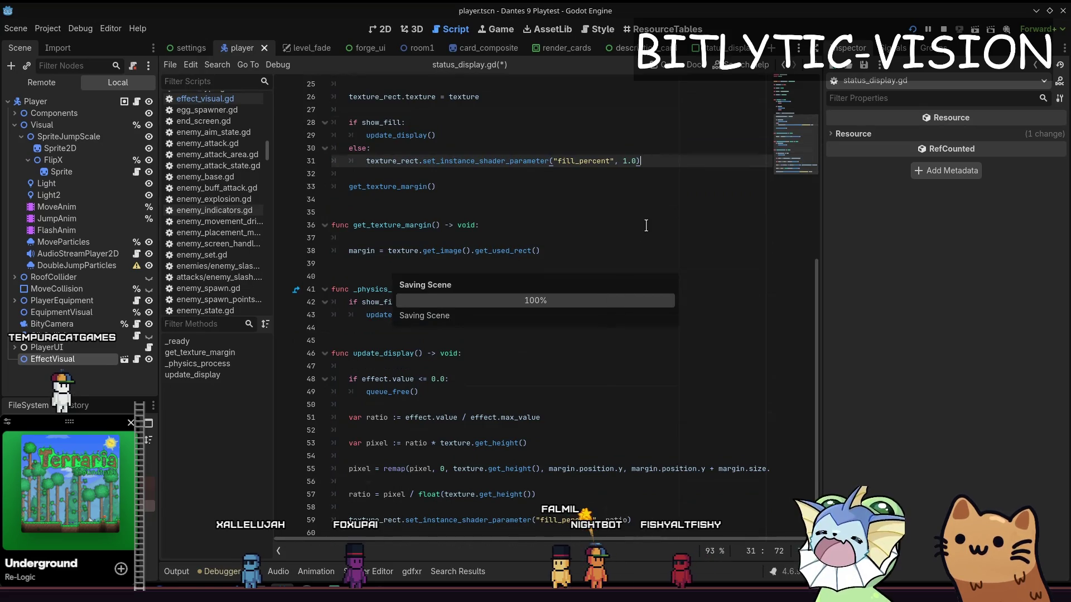
# Step: Run the game, stop the debug session at the show_fill error, and relaunch with F5
pyautogui.press('a')
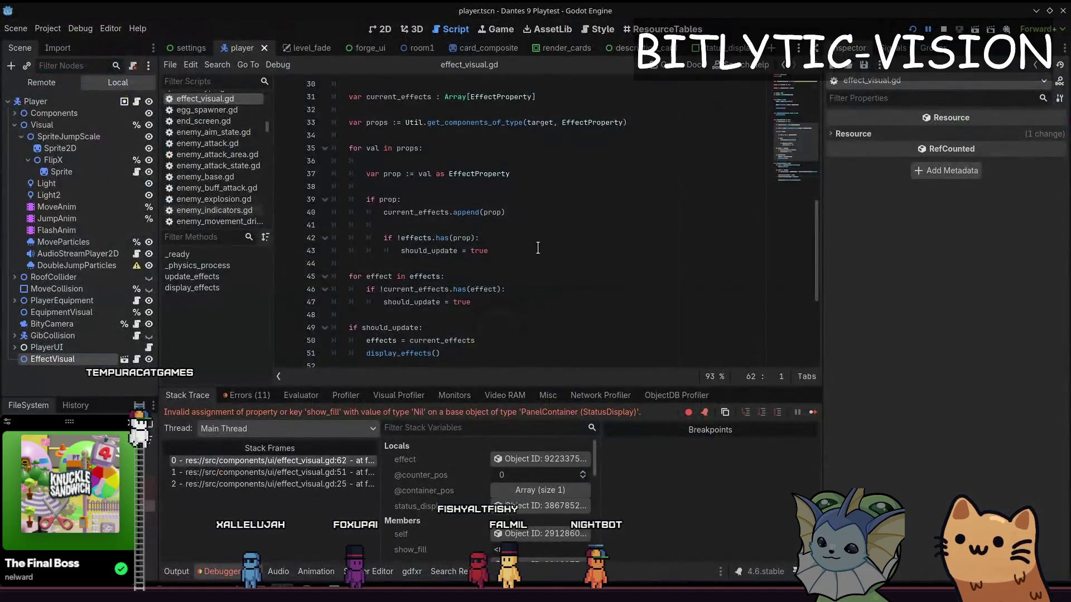
pyautogui.click(611, 240)
pyautogui.press('F8')
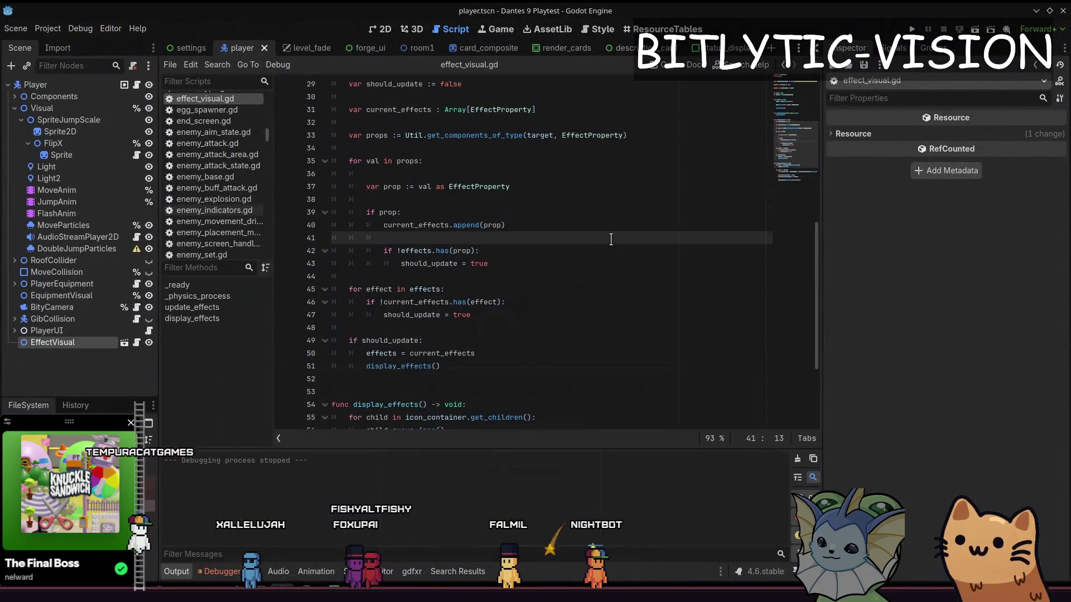
pyautogui.press('F5')
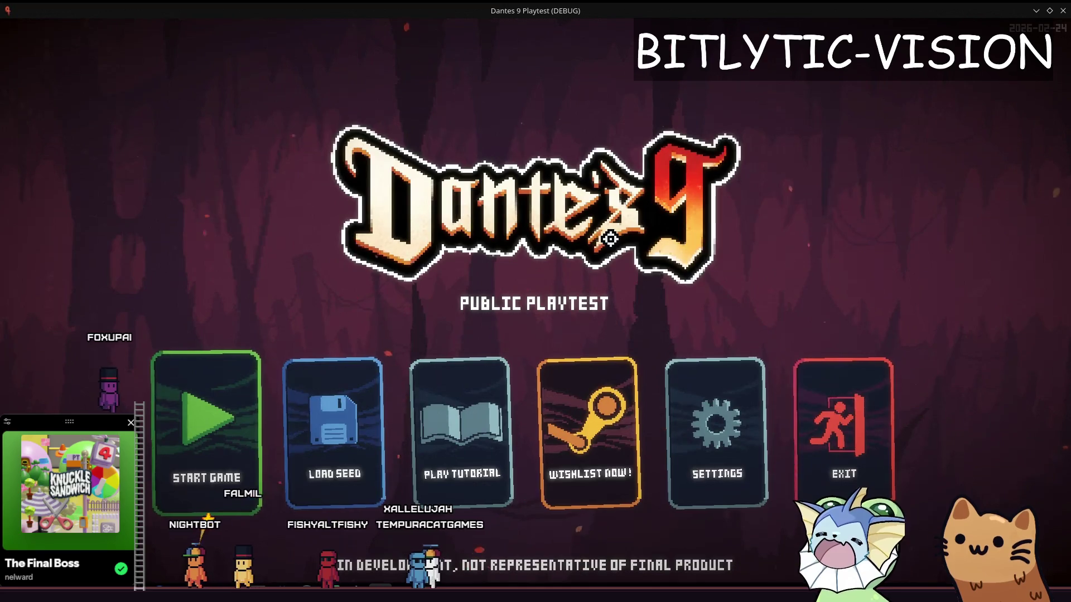
# Step: Start a new game and spawn a GROUNDENEMYFIRE enemy from the debug menu
pyautogui.press('Return')
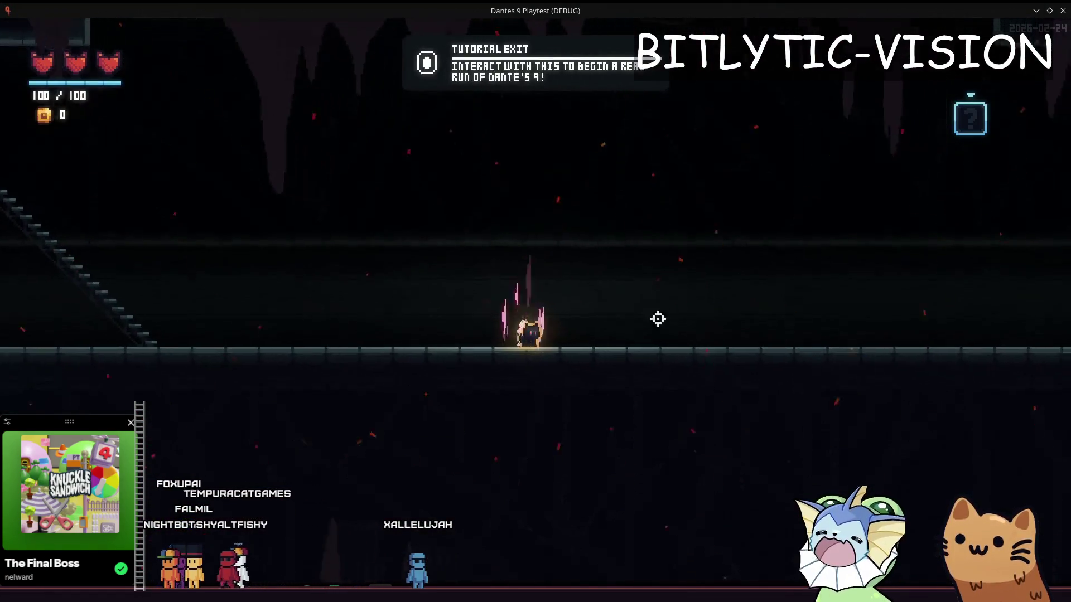
pyautogui.press('d')
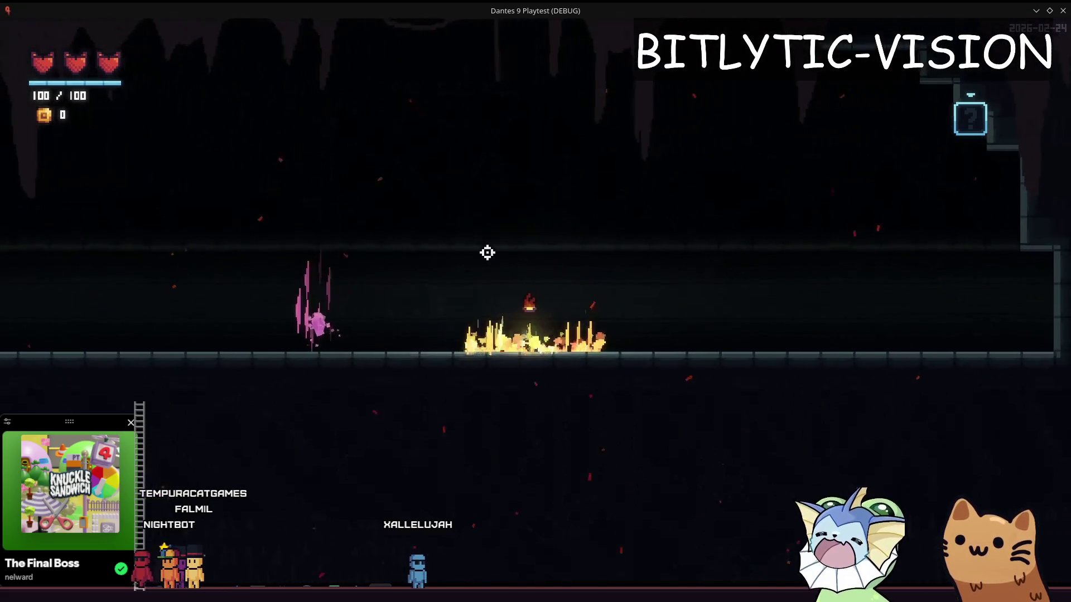
pyautogui.press('`')
pyautogui.press('e')
pyautogui.press('s')
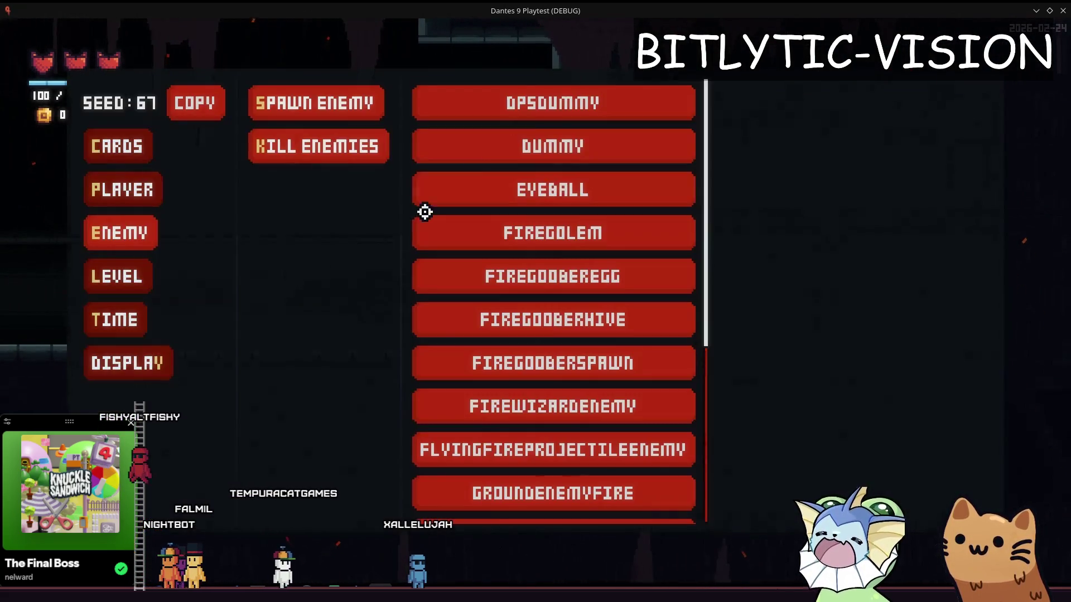
pyautogui.click(536, 493)
pyautogui.click(319, 249)
pyautogui.press('`')
# Step: Walk and jump around the fire imp, striking it once
pyautogui.press('d')
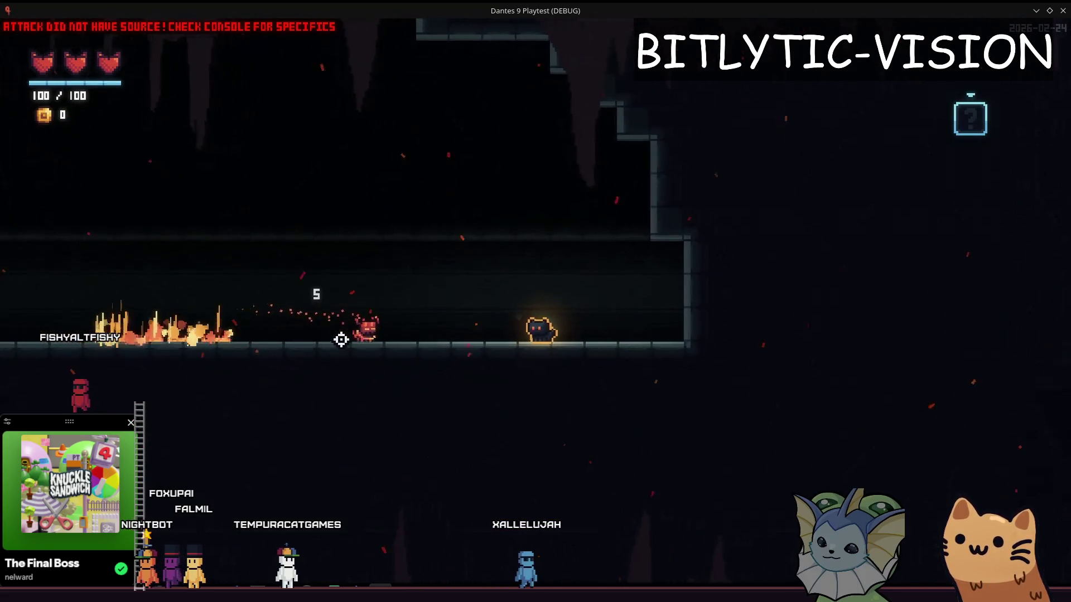
pyautogui.press('a')
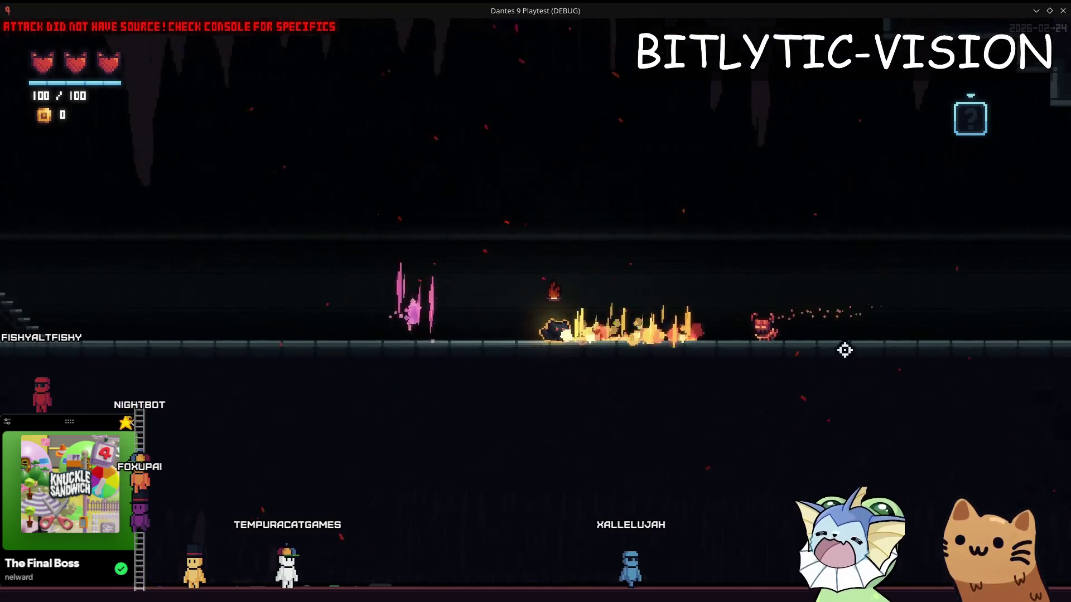
pyautogui.press('a')
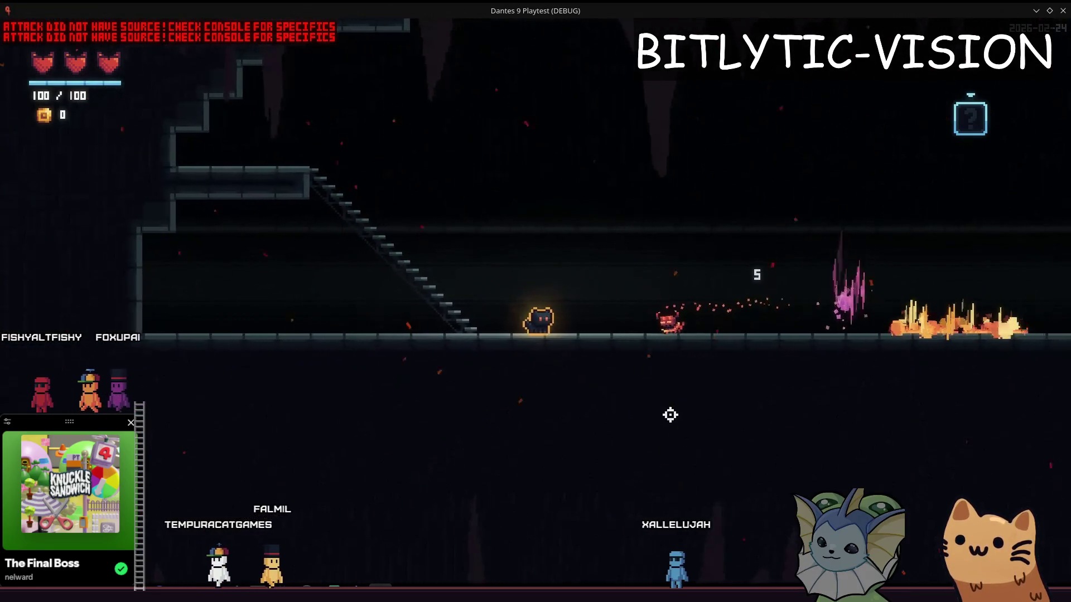
pyautogui.press('d')
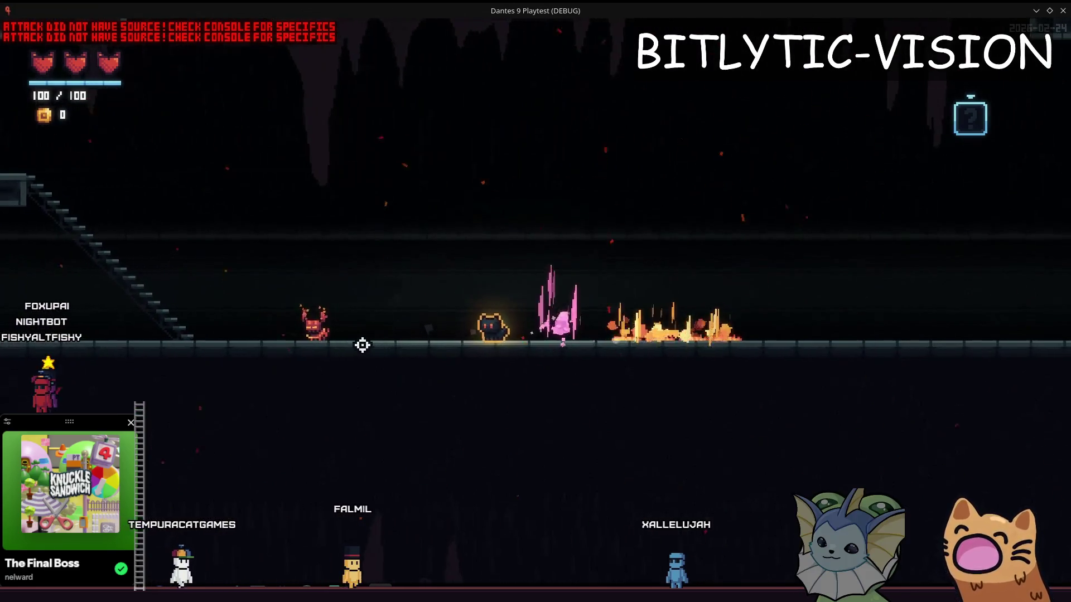
pyautogui.press('a')
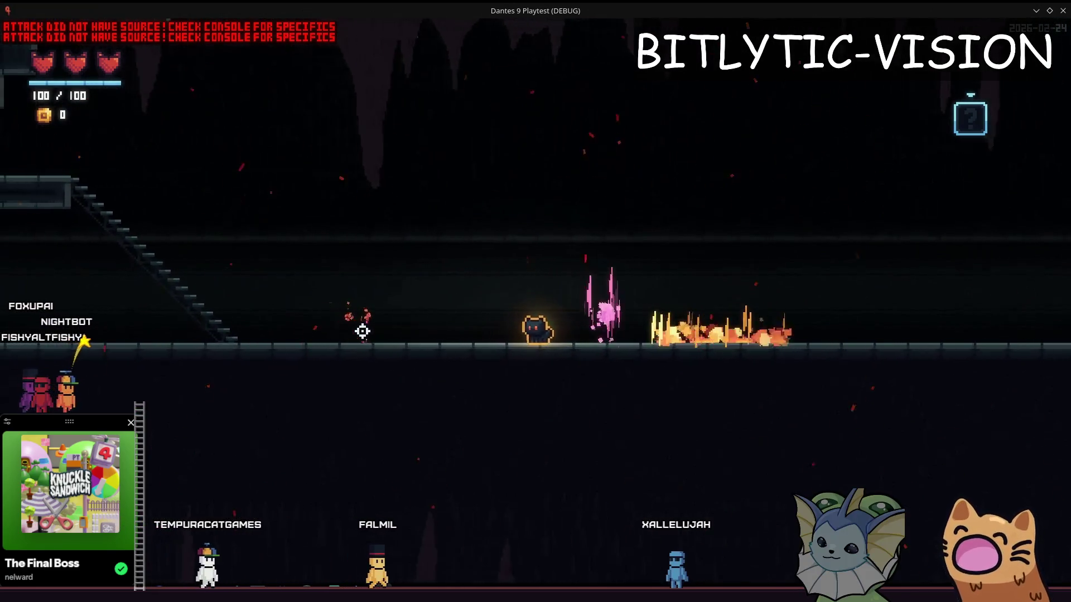
pyautogui.press('space')
pyautogui.press('d')
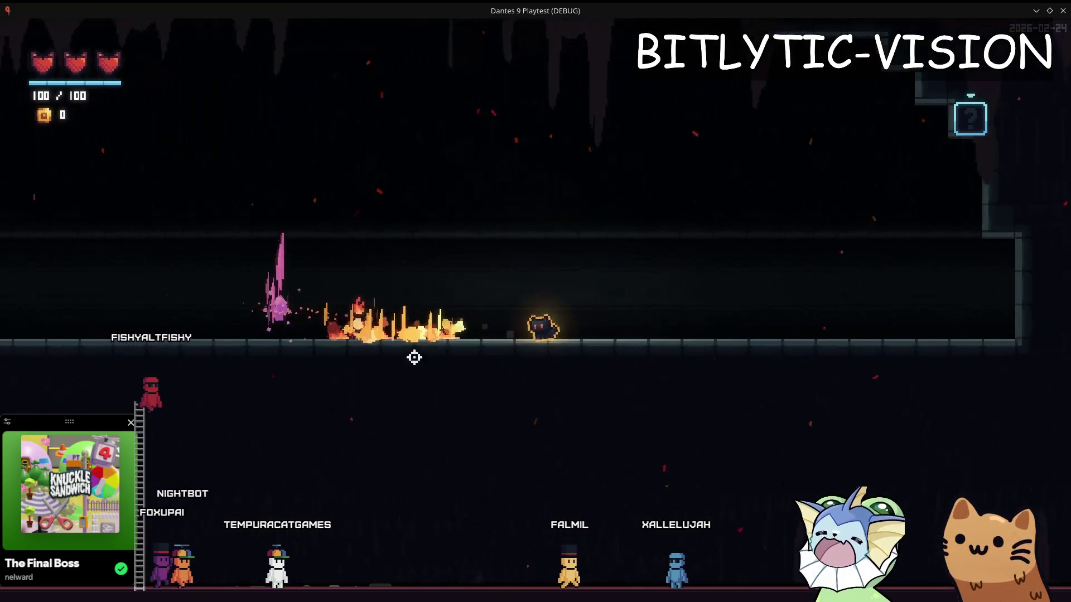
pyautogui.click(511, 357)
pyautogui.press('space')
pyautogui.press('d')
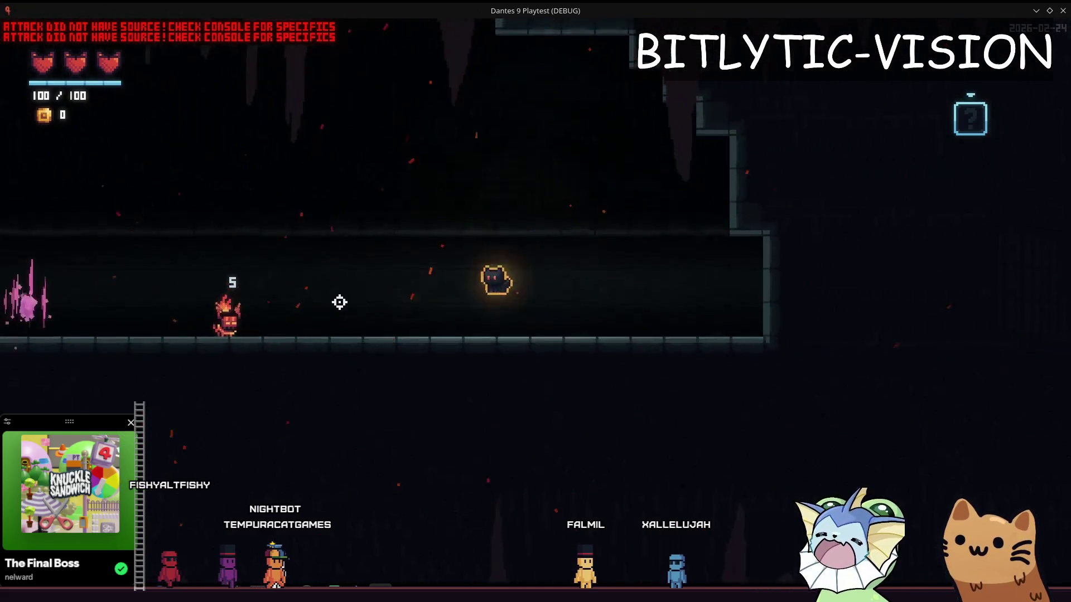
pyautogui.press('space')
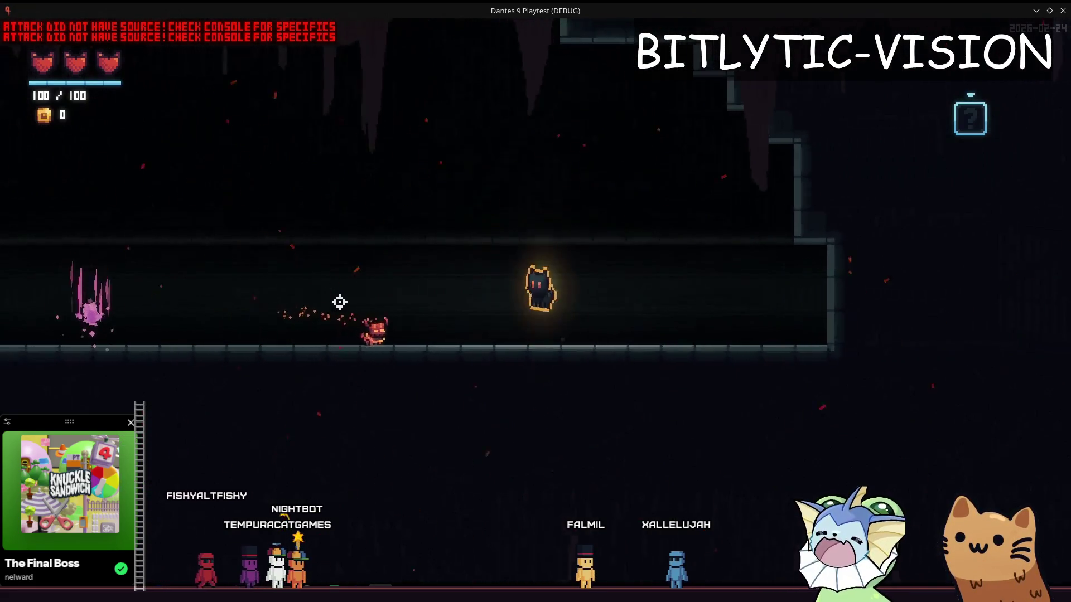
pyautogui.press('a')
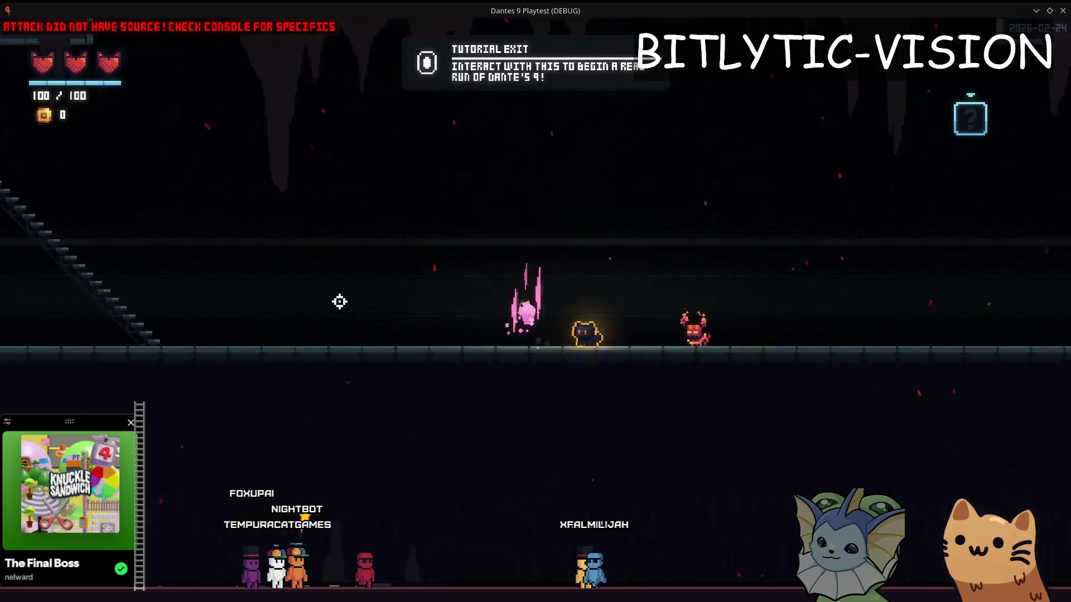
# Step: Attack the fire imp repeatedly to trigger fire, then open the deck menu and return to Godot
pyautogui.press('a')
pyautogui.press('d')
pyautogui.press('d')
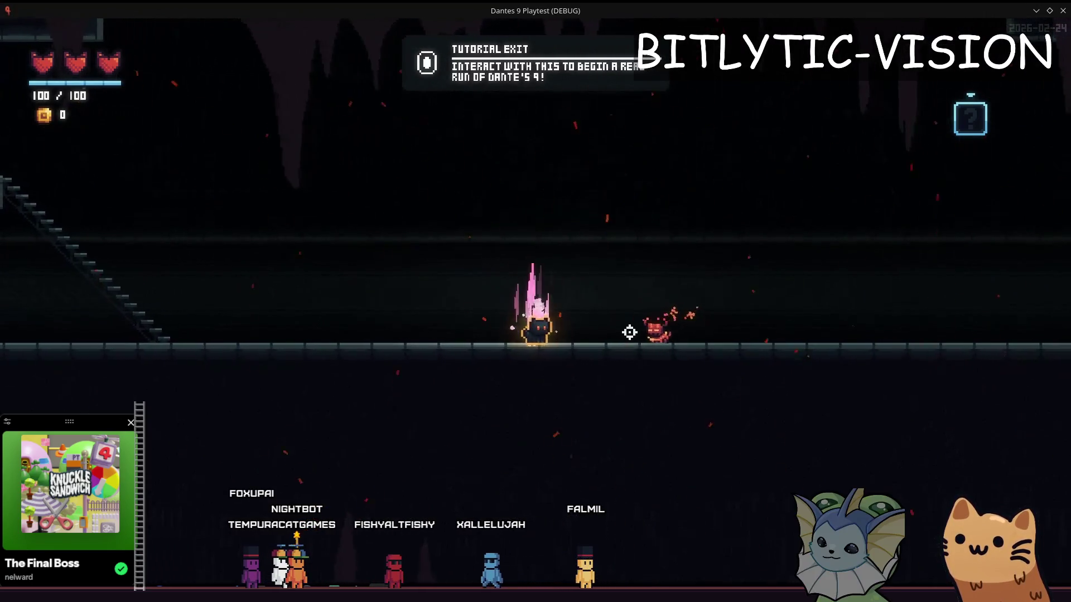
pyautogui.click(638, 249)
pyautogui.press('a')
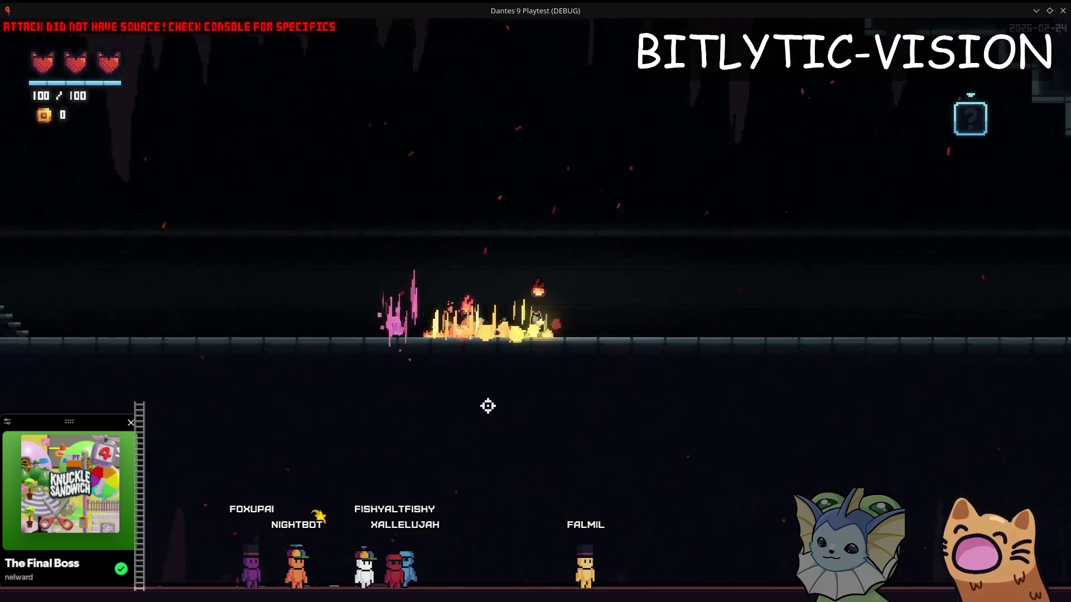
pyautogui.click(597, 433)
pyautogui.click(748, 318)
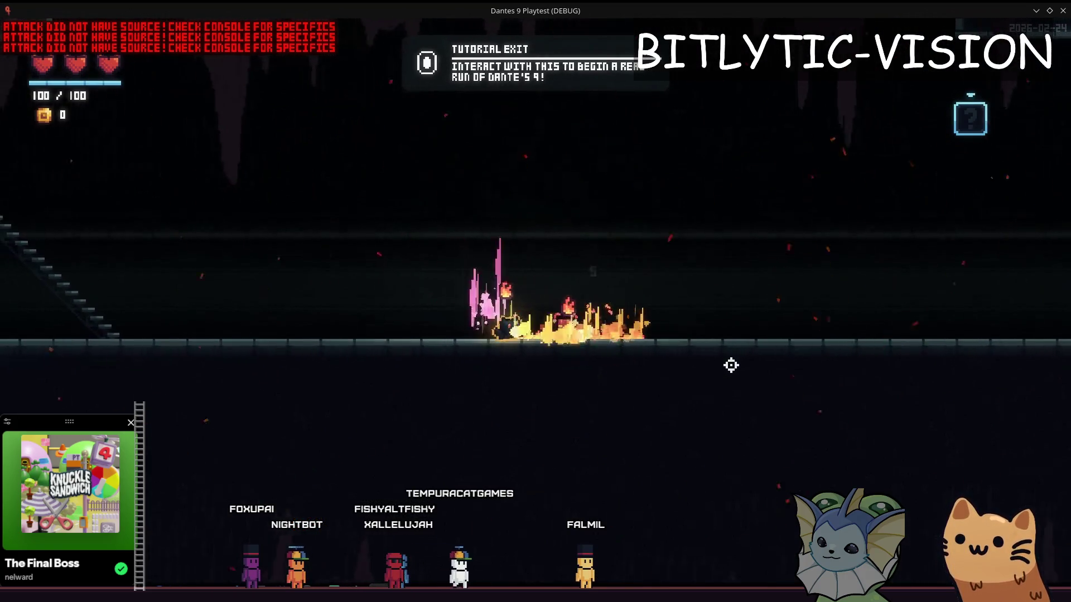
pyautogui.press('a')
pyautogui.click(769, 339)
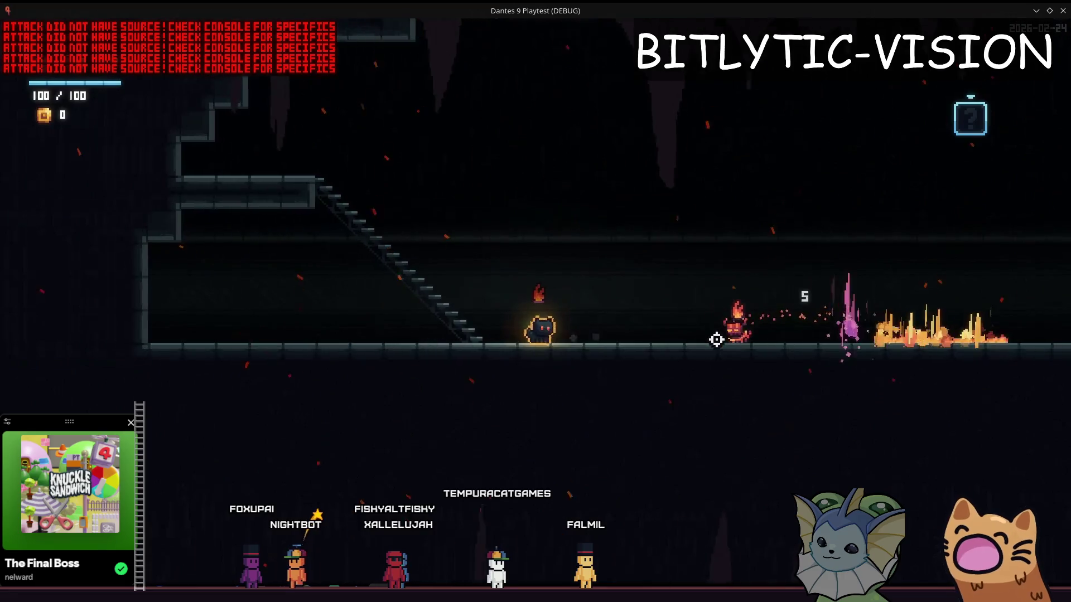
pyautogui.press('d')
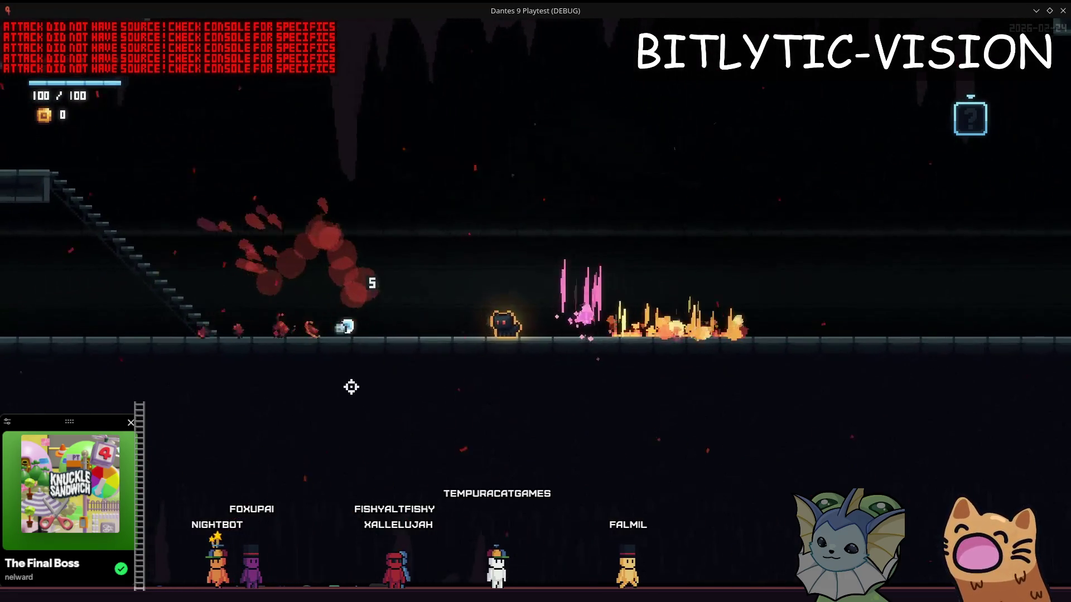
pyautogui.press('a')
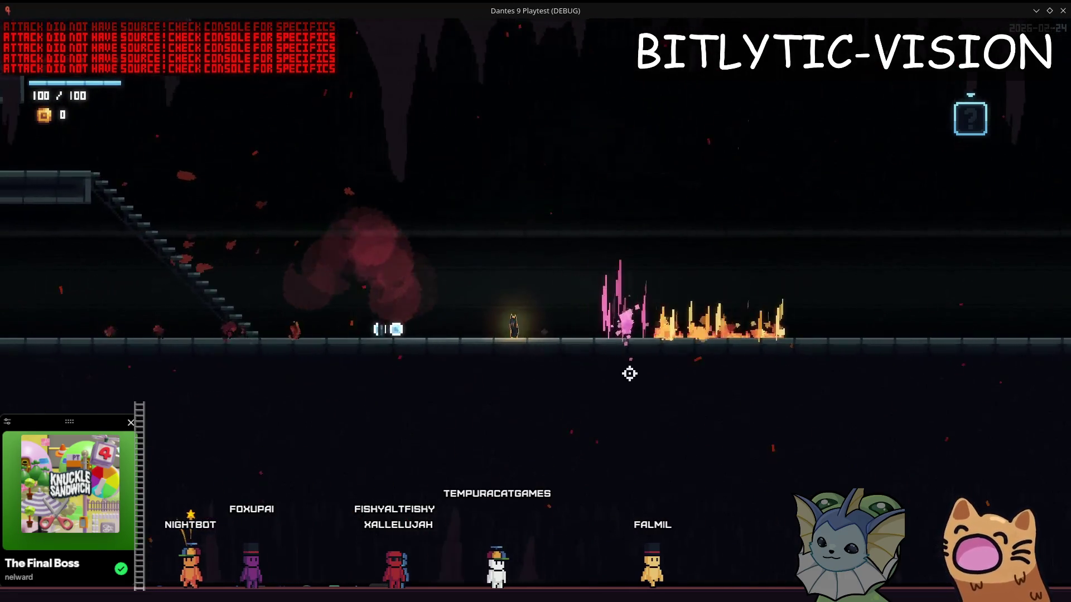
pyautogui.press('Escape')
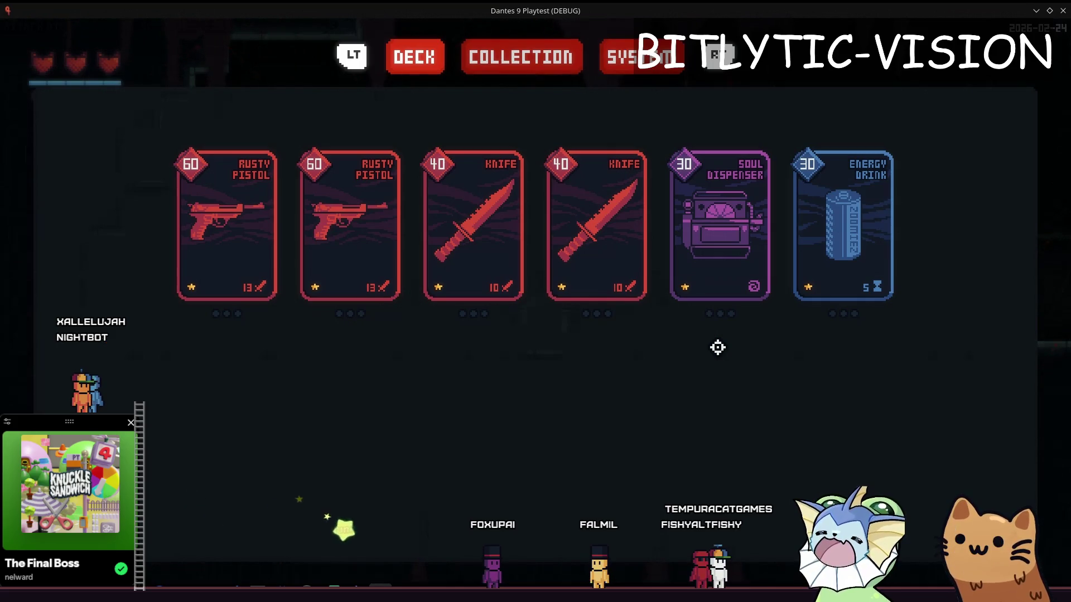
pyautogui.hotkey('alt', 'Tab')
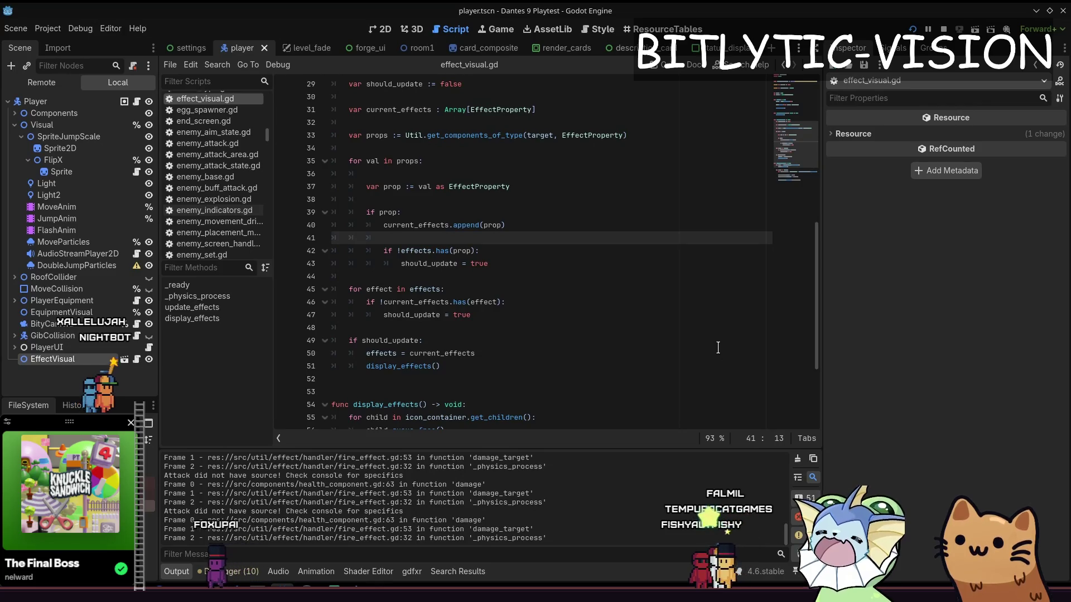
# Step: Open vfx/fire_effect.gd through the quick file search for 'fire_effect'
pyautogui.hotkey('alt', 'shift', 'o')
pyautogui.write('fire_effect.')
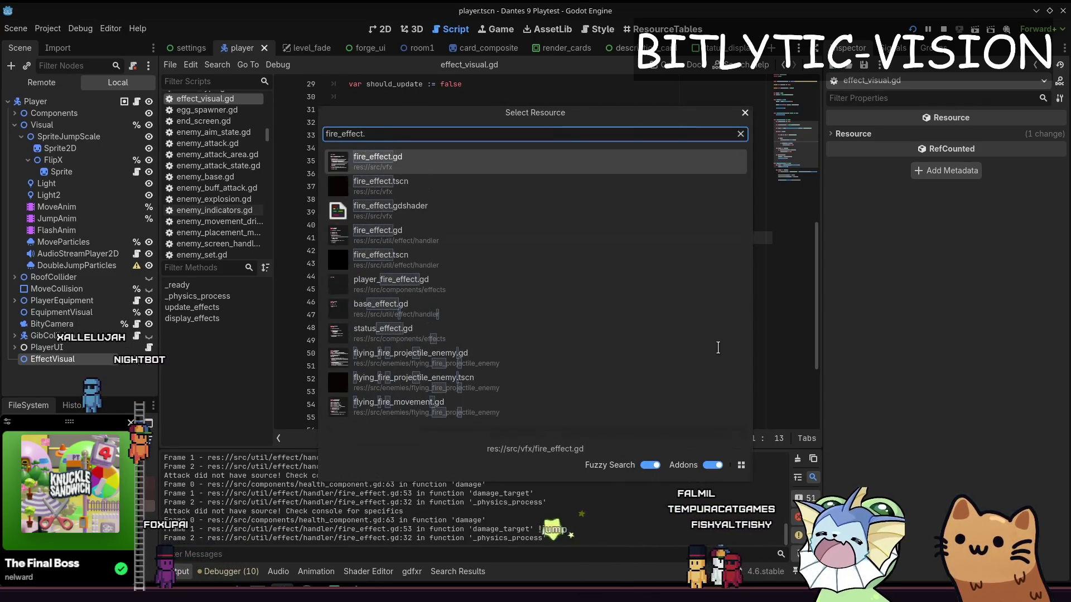
pyautogui.hotkey('ctrl', 'BackSpace')
pyautogui.write('fire_effect')
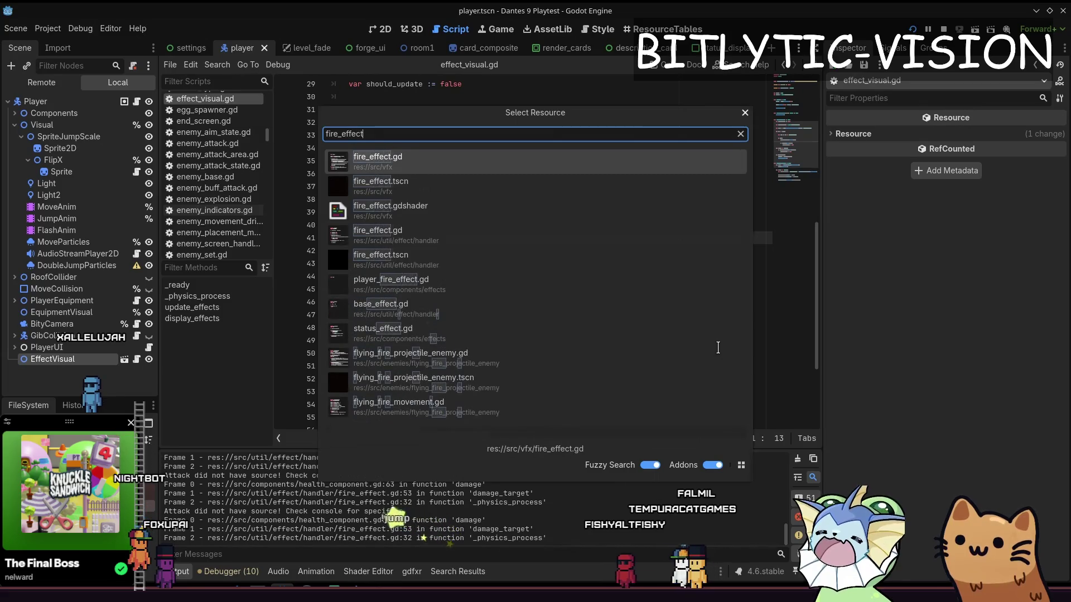
pyautogui.press('Return')
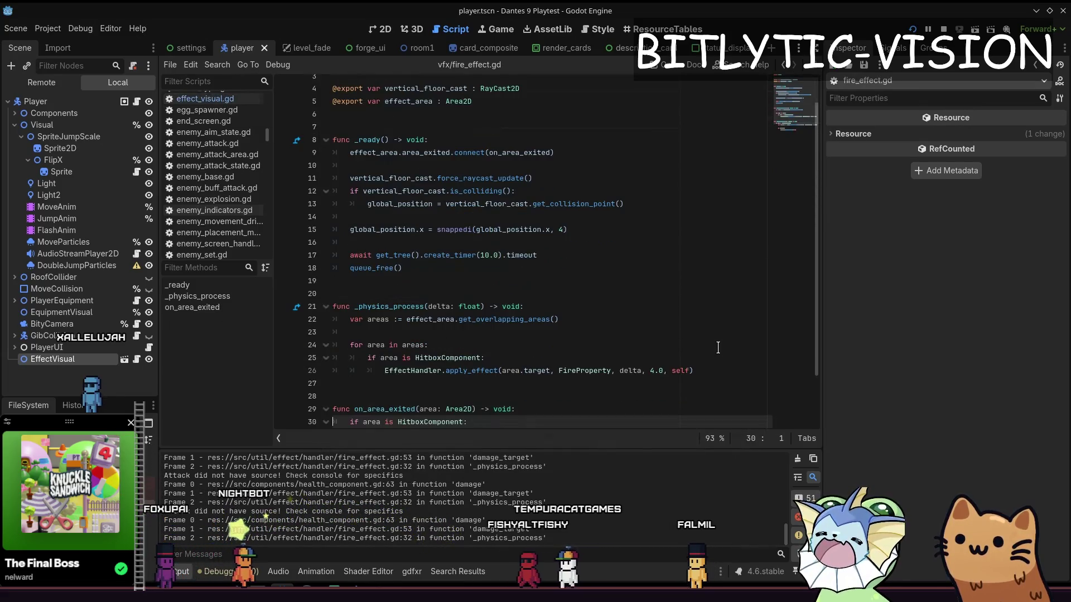
# Step: Move through fire_effect.gd to the EffectHandler.apply_effect call on line 26
pyautogui.press('Down')
pyautogui.press('Down')
pyautogui.press('Down')
pyautogui.press('Up')
pyautogui.press('Up')
pyautogui.press('Up')
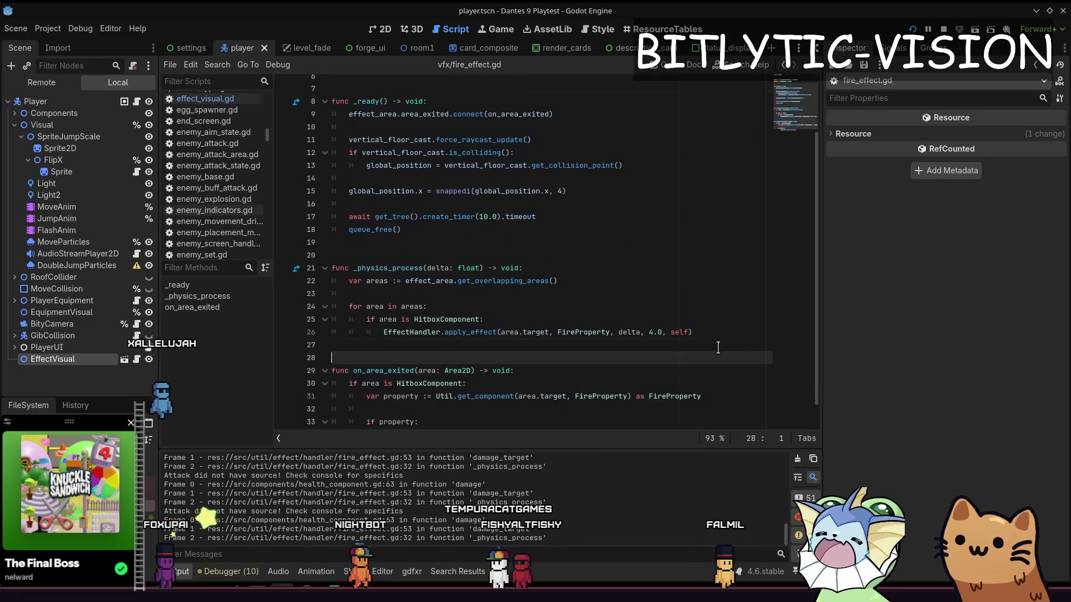
pyautogui.press('Down')
pyautogui.press('Down')
pyautogui.press('Down')
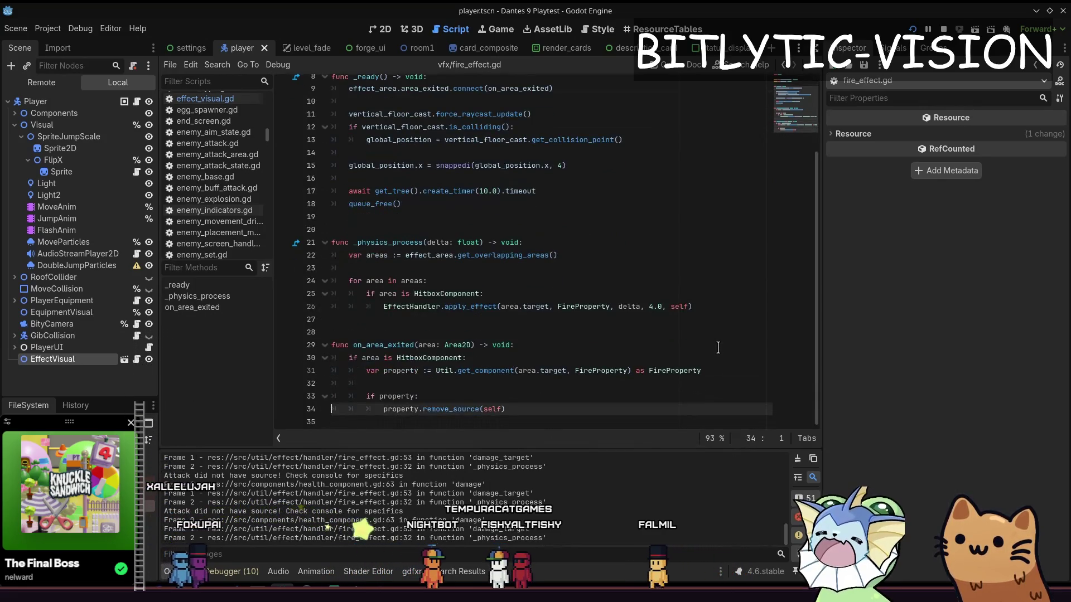
pyautogui.press('Up')
pyautogui.press('Up')
pyautogui.press('Up')
pyautogui.press('Up')
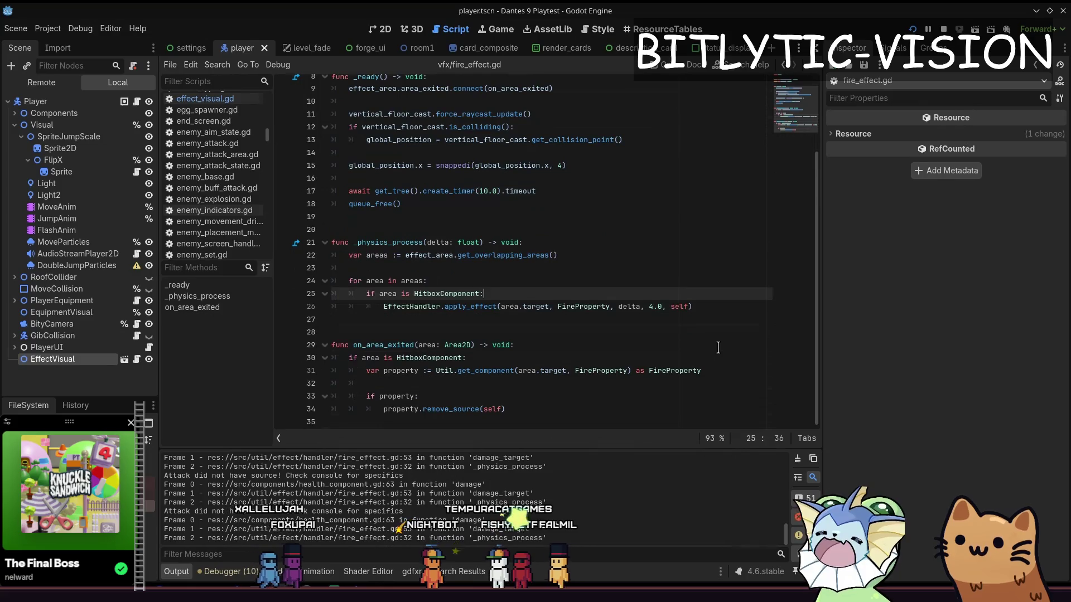
pyautogui.press('Down')
pyautogui.press('Down')
pyautogui.press('Down')
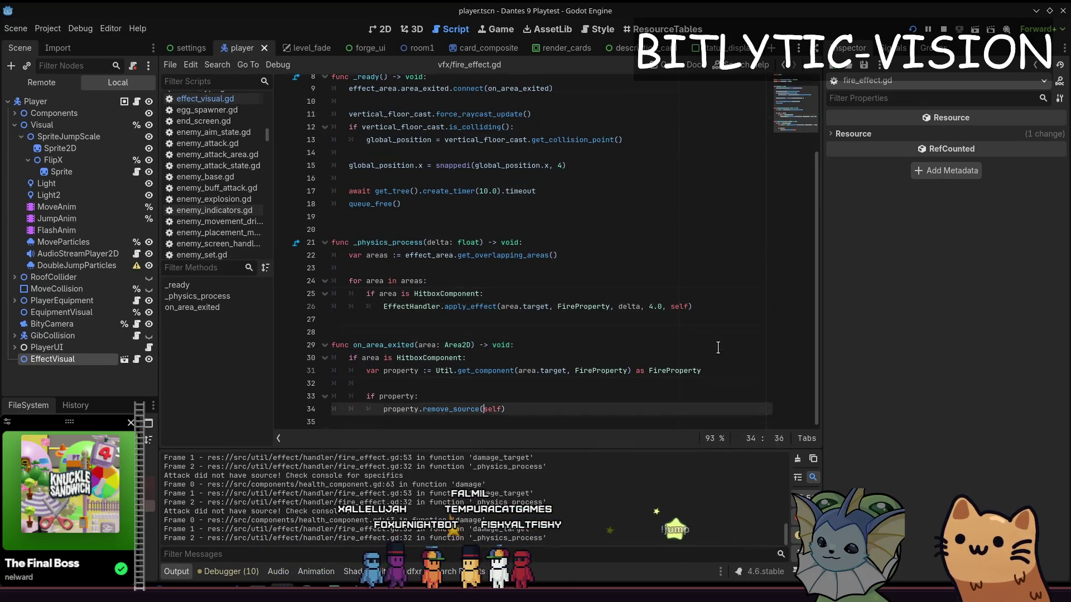
pyautogui.press('Up')
pyautogui.press('Up')
pyautogui.press('Up')
pyautogui.press('Up')
pyautogui.press('Up')
pyautogui.press('Up')
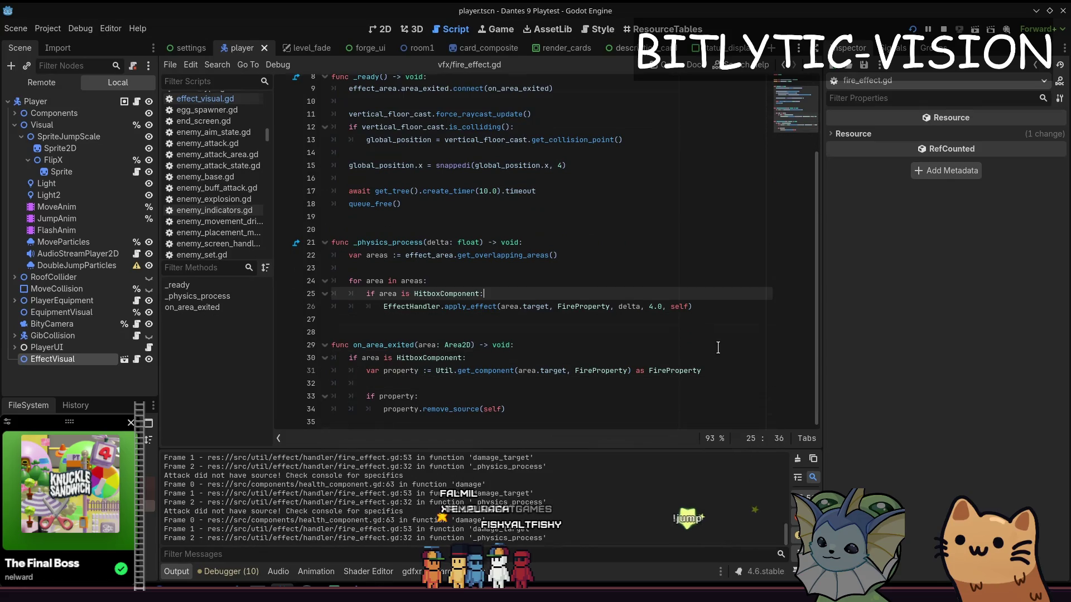
pyautogui.press('Down')
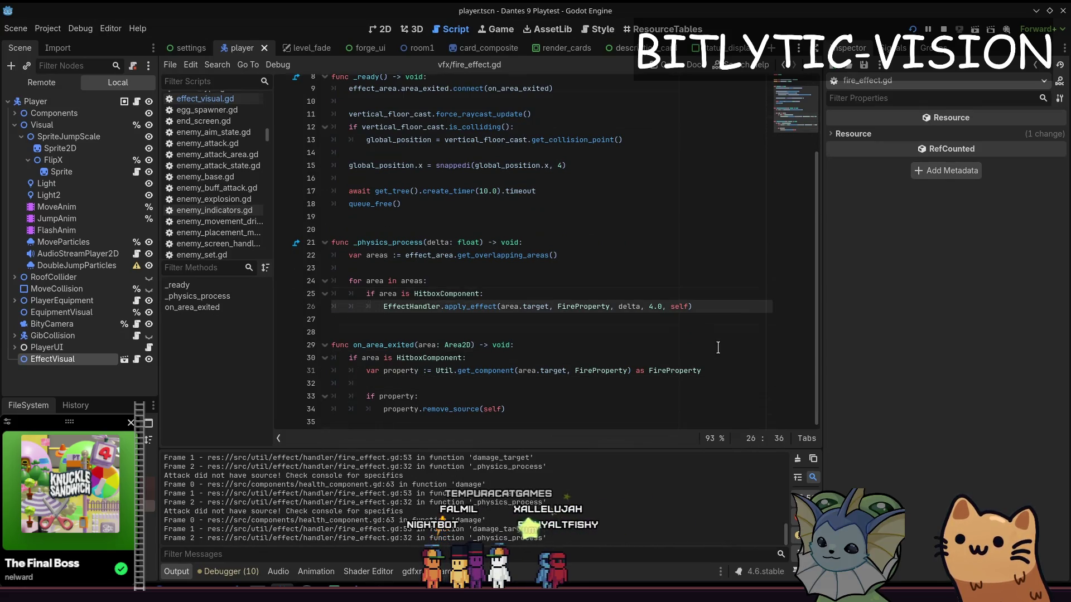
# Step: Adjust the area argument of the apply_effect call, then insert two blank lines above it
pyautogui.hotkey('ctrl', 'space')
pyautogui.press('Escape')
pyautogui.hotkey('alt', 'shift', 'o')
pyautogui.press('Escape')
pyautogui.hotkey('ctrl', 'Delete')
pyautogui.write('.target')
pyautogui.press('Right')
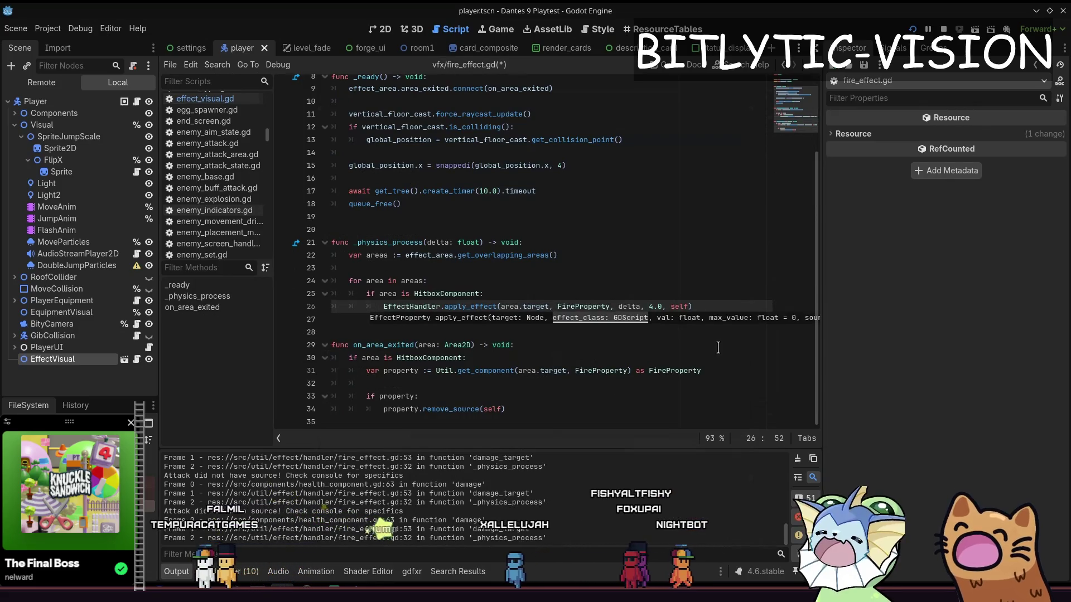
pyautogui.press('End')
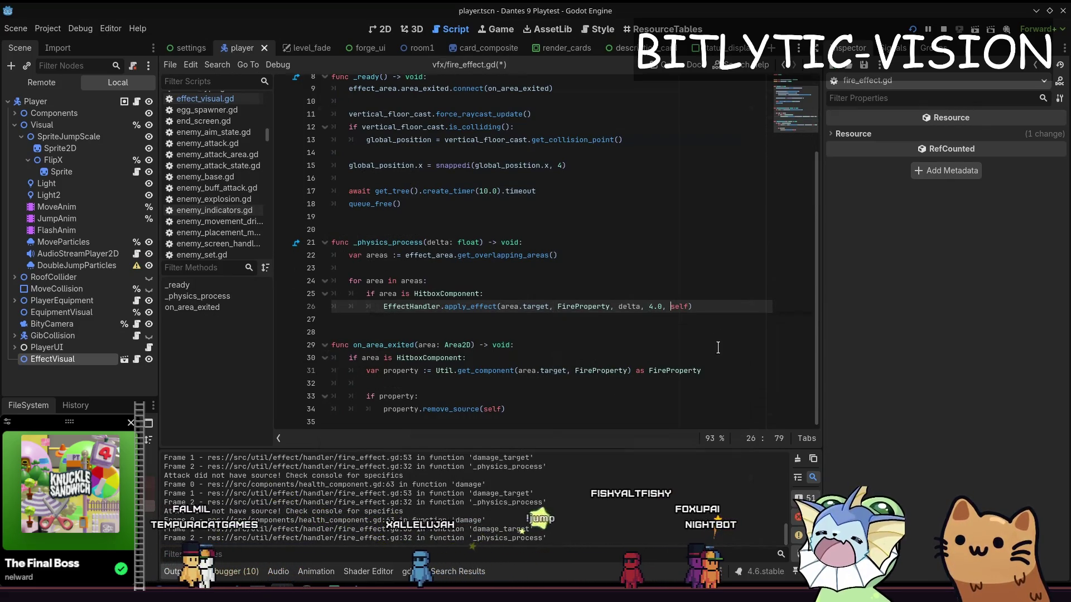
pyautogui.press('BackSpace')
pyautogui.press('BackSpace')
pyautogui.press('BackSpace')
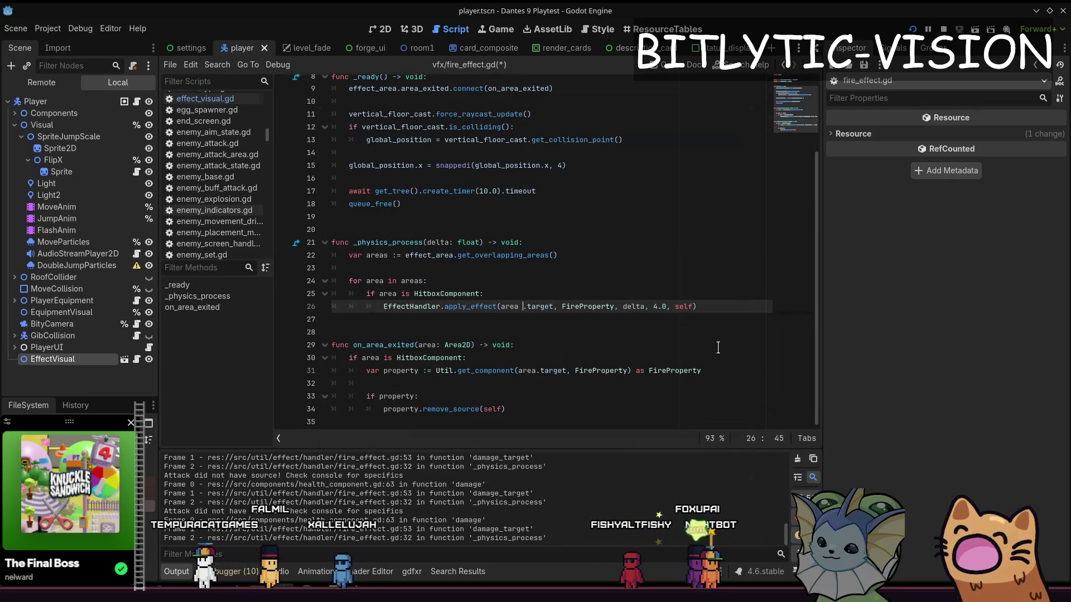
pyautogui.press('Up')
pyautogui.press('Return')
pyautogui.press('Return')
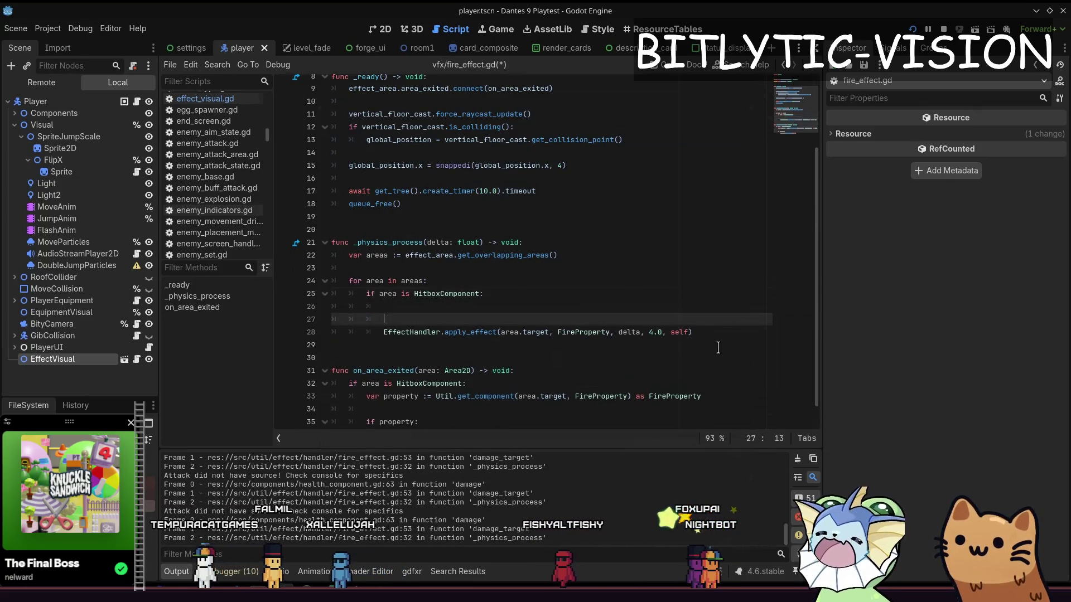
# Step: Save, then write the condition 'if area.target is Player:' above the apply_effect call
pyautogui.hotkey('ctrl', 's')
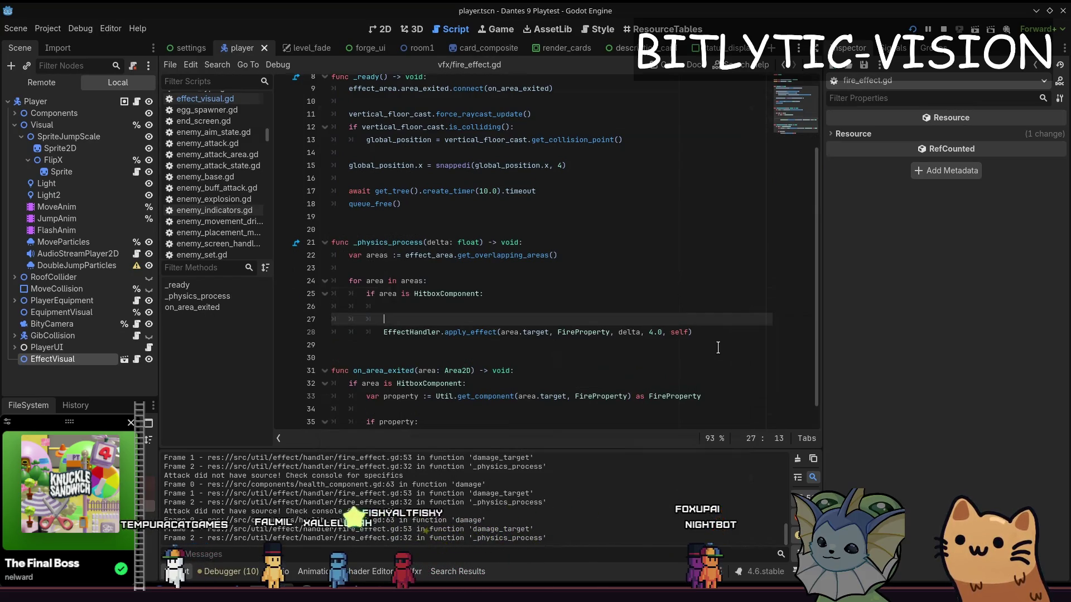
pyautogui.write('area.target')
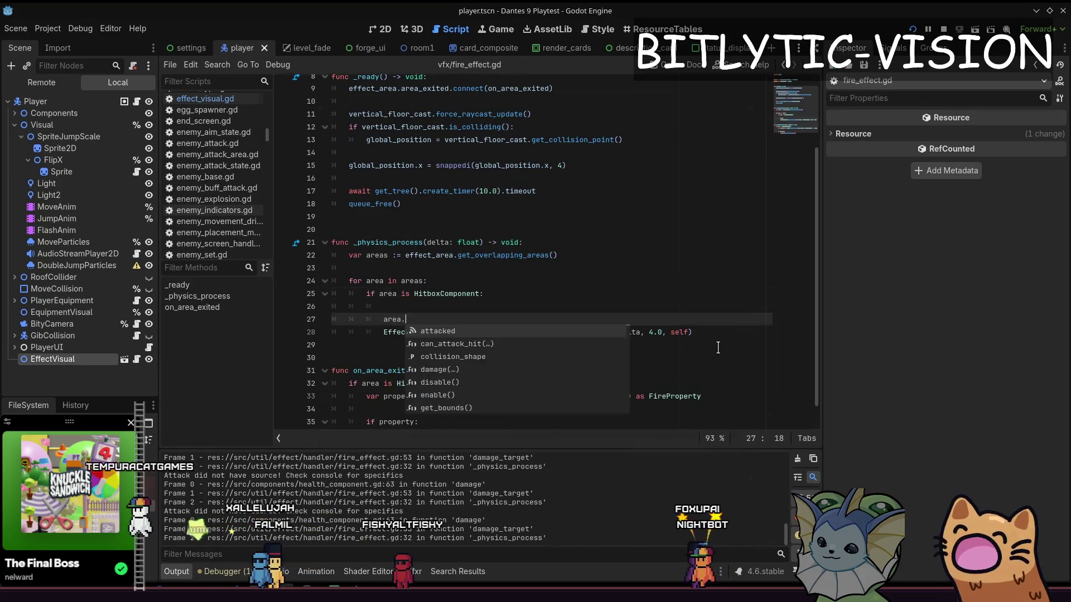
pyautogui.press('Home')
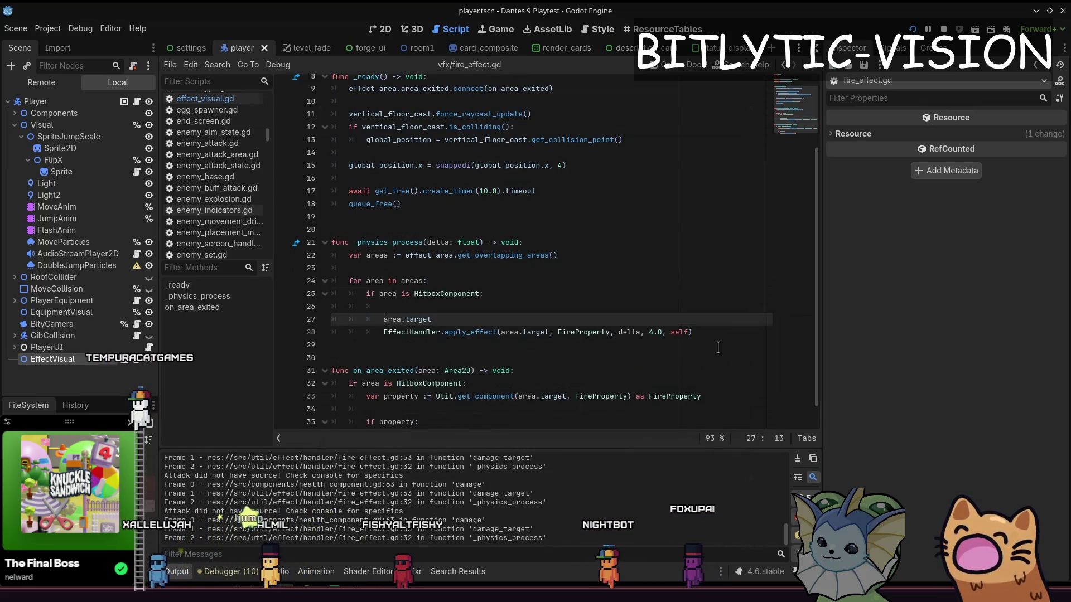
pyautogui.write('if')
pyautogui.press('End')
pyautogui.write(':')
pyautogui.press('Return')
pyautogui.press('Up')
pyautogui.press('End')
pyautogui.press('Left')
pyautogui.write('is Pl;aye')
pyautogui.press('BackSpace')
pyautogui.press('BackSpace')
pyautogui.press('BackSpace')
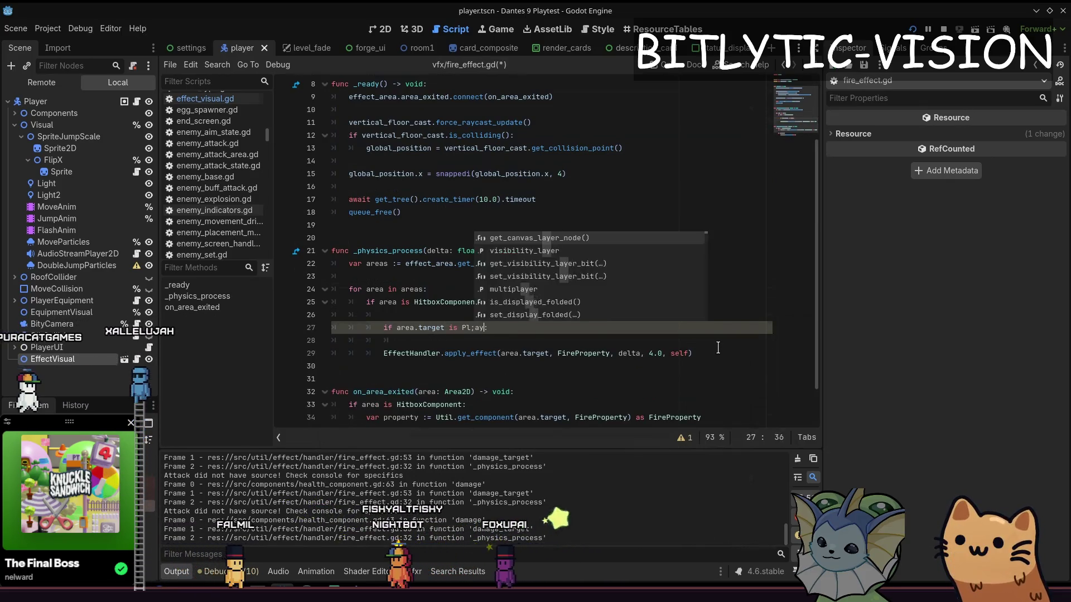
pyautogui.write('Player')
# Step: Indent EffectHandler.apply_effect under the Player check and add an 'else:' branch
pyautogui.press('Down')
pyautogui.press('Down')
pyautogui.hotkey('alt', 'Up')
pyautogui.press('Down')
pyautogui.press('Up')
pyautogui.press('Home')
pyautogui.press('Tab')
pyautogui.press('Down')
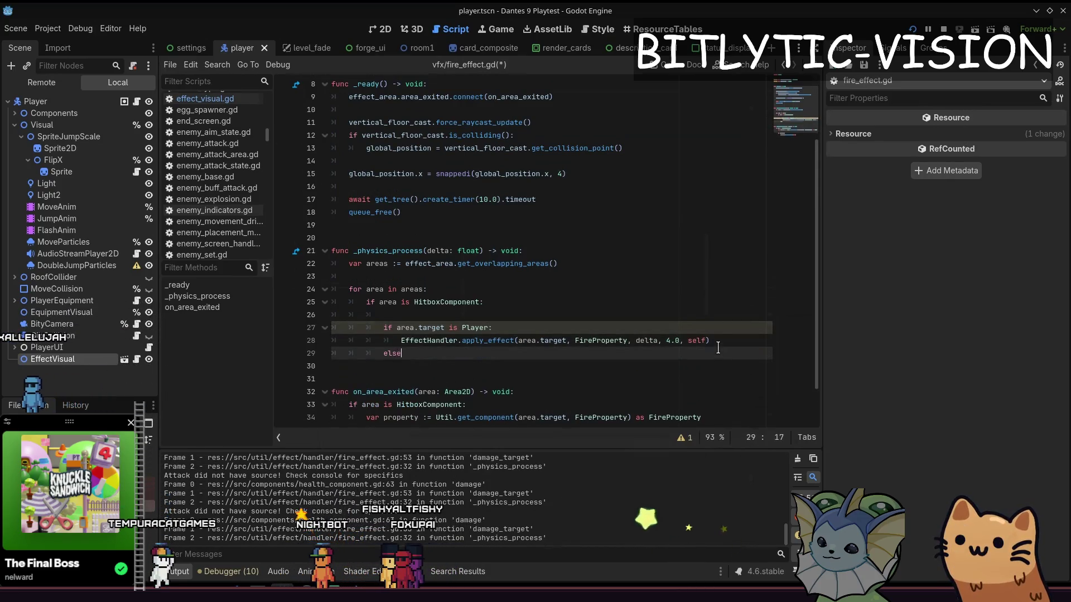
pyautogui.write(':')
pyautogui.press('Return')
pyautogui.press('Up')
pyautogui.press('Up')
pyautogui.press('Home')
pyautogui.hotkey('shift', 'End')
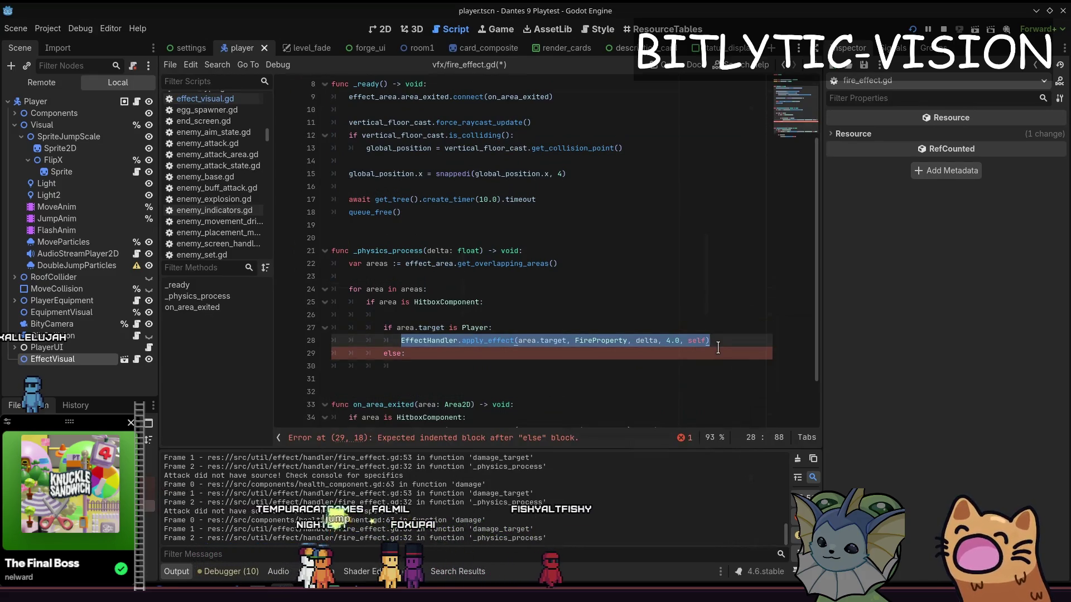
# Step: Declare 'var amount := delta' and 'var max_amount := FireProperty.max_value' above the Player check
pyautogui.press('Up')
pyautogui.press('Home')
pyautogui.press('Return')
pyautogui.press('Return')
pyautogui.press('Up')
pyautogui.press('Up')
pyautogui.write('var ')
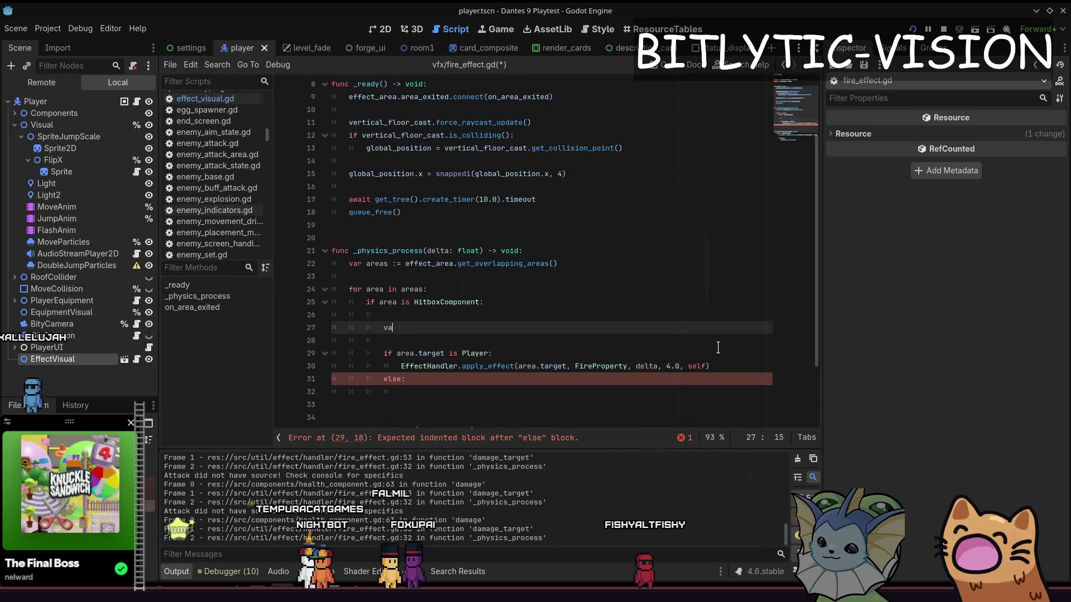
pyautogui.write('amount := ')
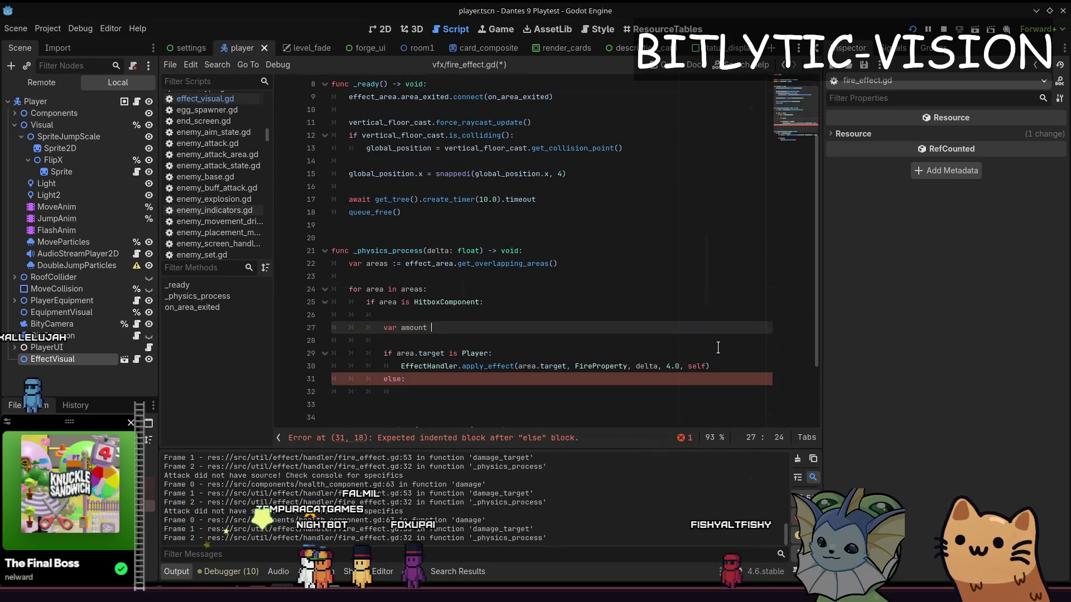
pyautogui.write('delta')
pyautogui.press('Return')
pyautogui.press('Return')
pyautogui.write('var d')
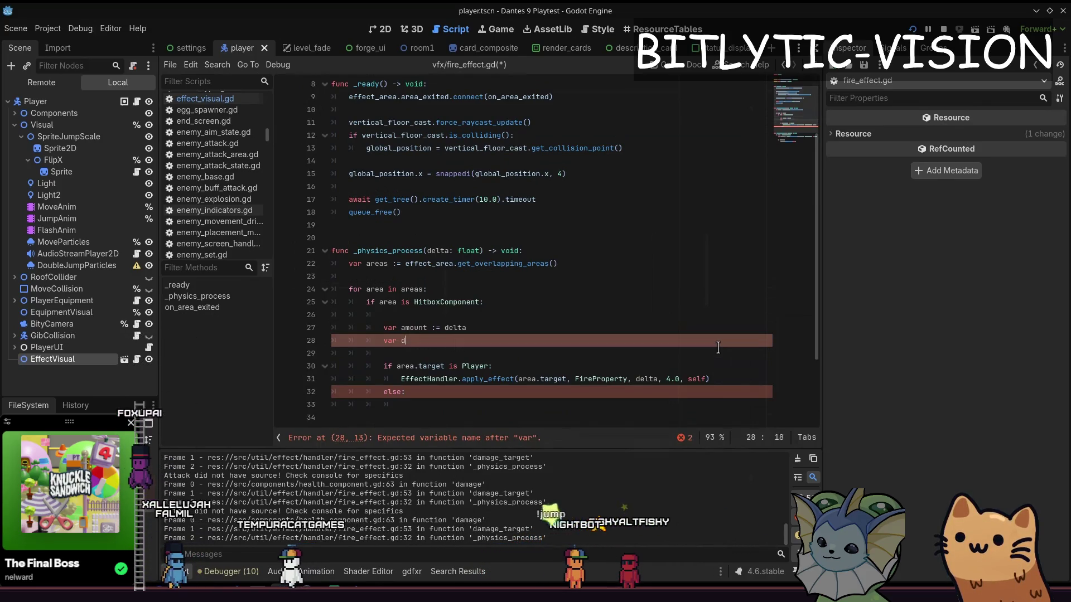
pyautogui.press('BackSpace')
pyautogui.write('mount := Fir')
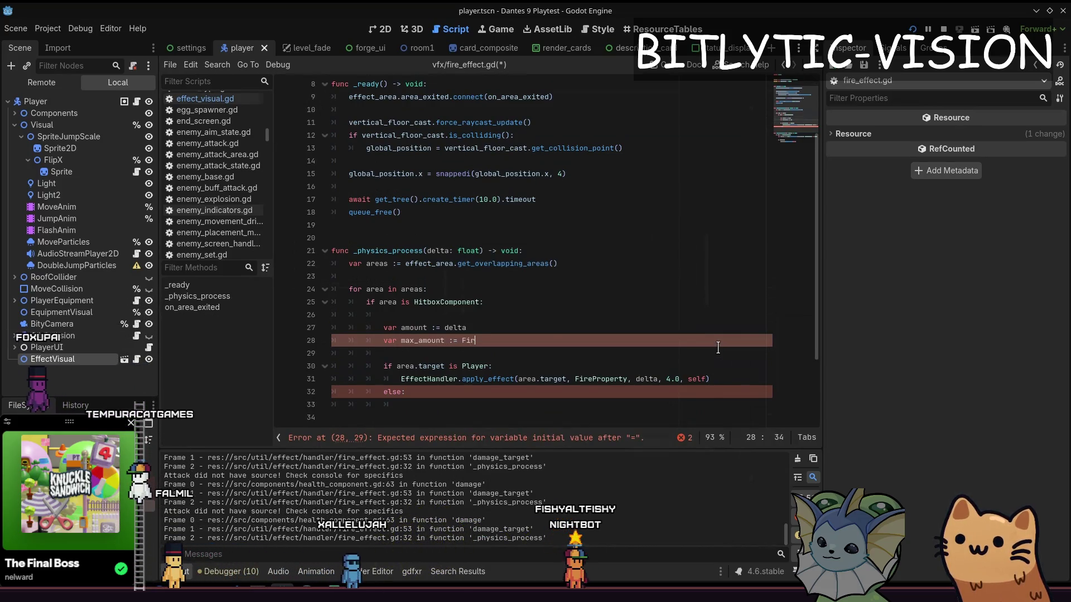
pyautogui.write('eProperty.')
pyautogui.press('BackSpace')
pyautogui.press('BackSpace')
pyautogui.press('BackSpace')
pyautogui.write('max_vlau')
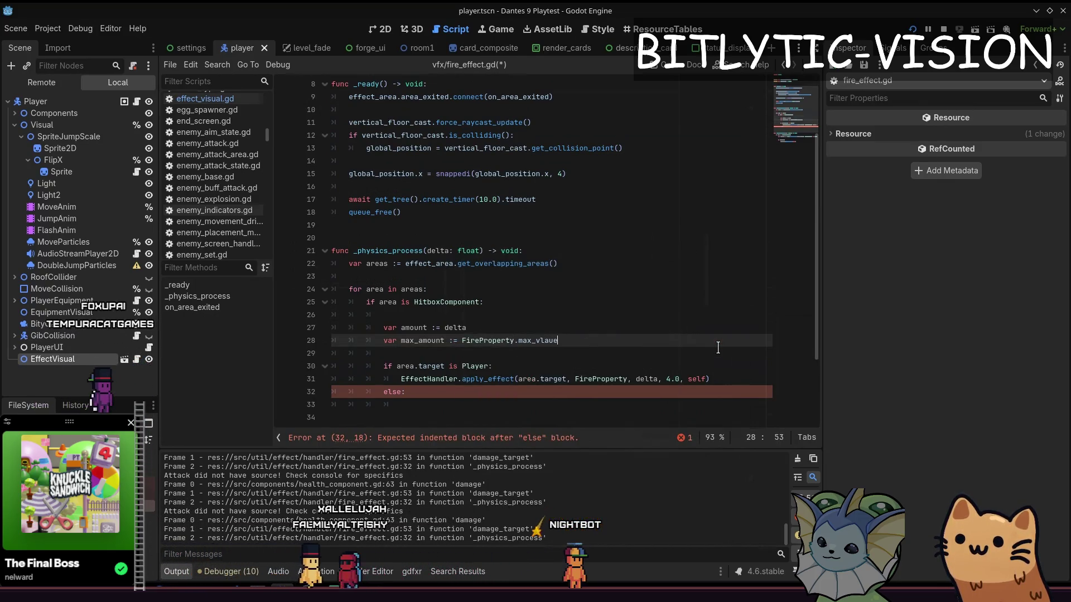
pyautogui.write('e')
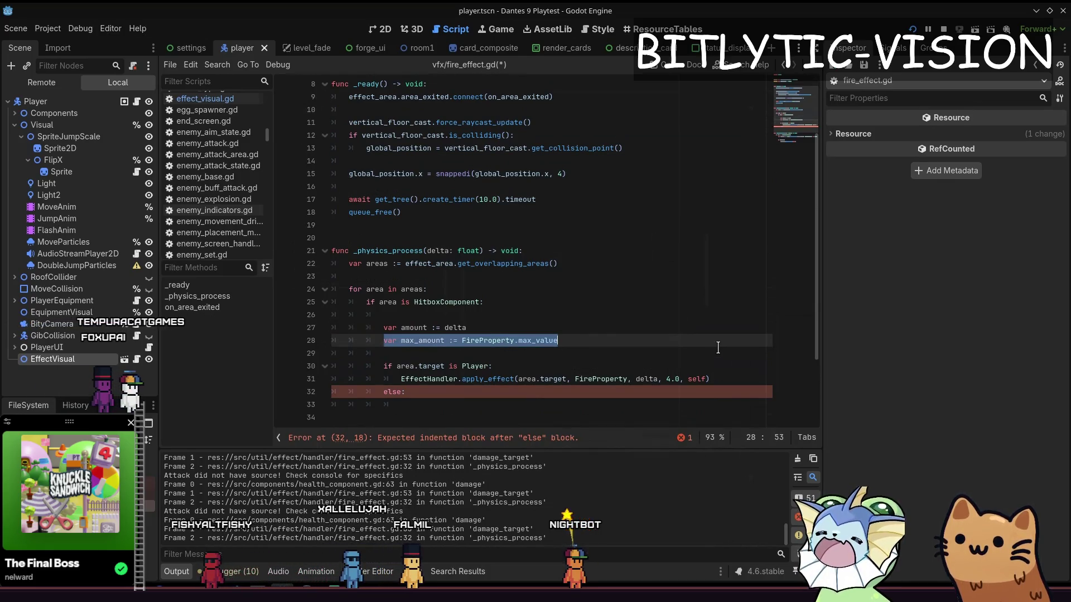
pyautogui.press('Right')
# Step: Follow FireProperty through EffectProperty to FloatProperty and make max_value a static variable
pyautogui.keyDown('ctrl'); pyautogui.click(485, 345); pyautogui.keyUp('ctrl')
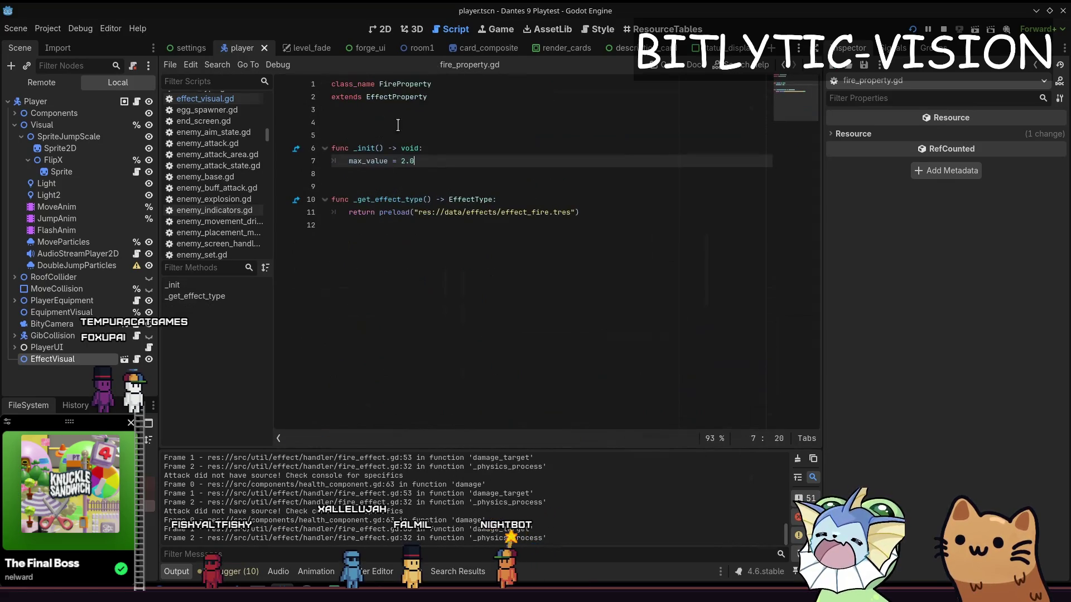
pyautogui.keyDown('ctrl'); pyautogui.click(385, 97); pyautogui.keyUp('ctrl')
pyautogui.hotkey('alt', 'Left')
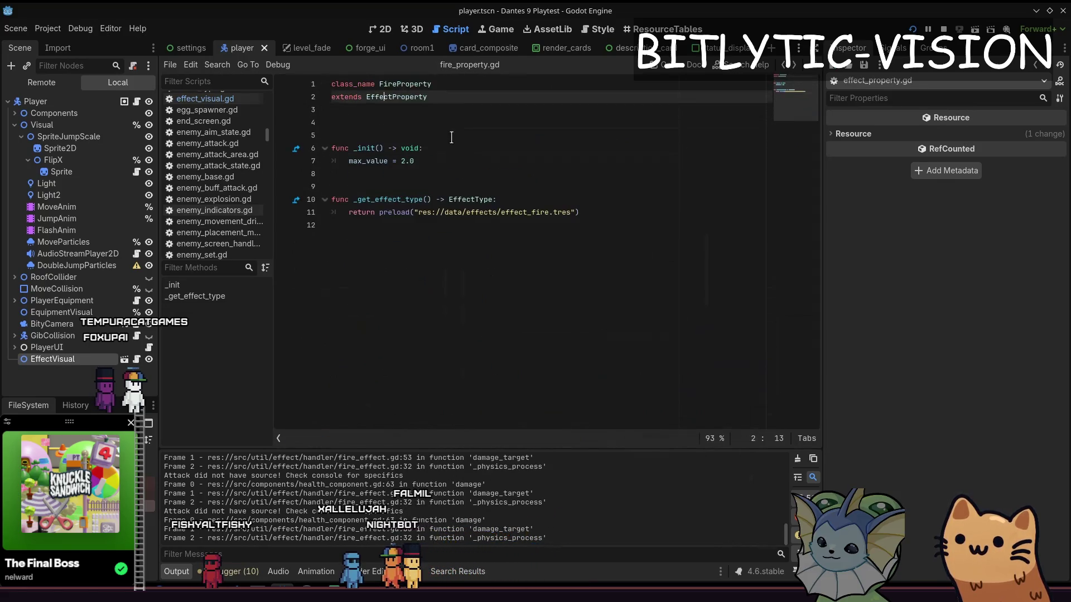
pyautogui.keyDown('ctrl'); pyautogui.click(409, 97); pyautogui.keyUp('ctrl')
pyautogui.keyDown('ctrl'); pyautogui.click(390, 97); pyautogui.keyUp('ctrl')
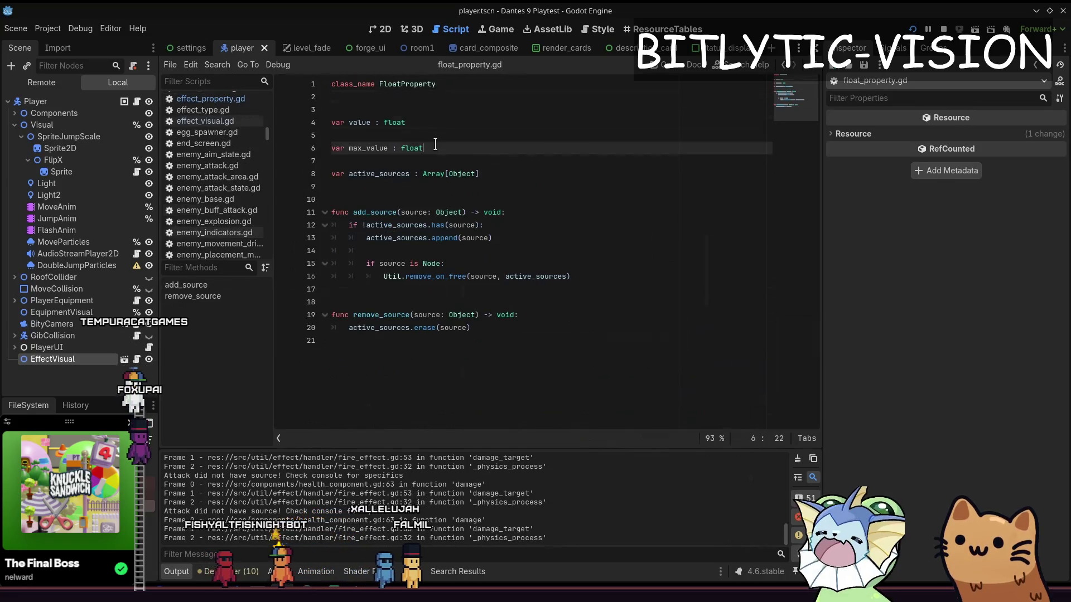
pyautogui.click(426, 160)
pyautogui.press('Up')
pyautogui.write('static')
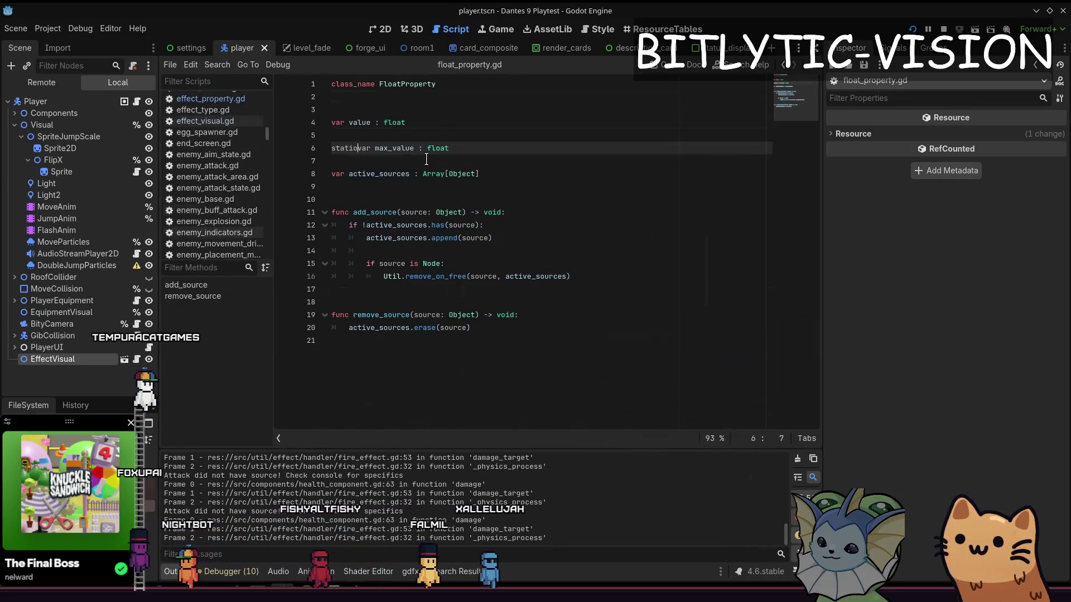
# Step: Replace FireProperty's _init with 'static func _static_init()' setting max_value = 4.0, and save
pyautogui.press('Escape')
pyautogui.hotkey('alt', 'Left')
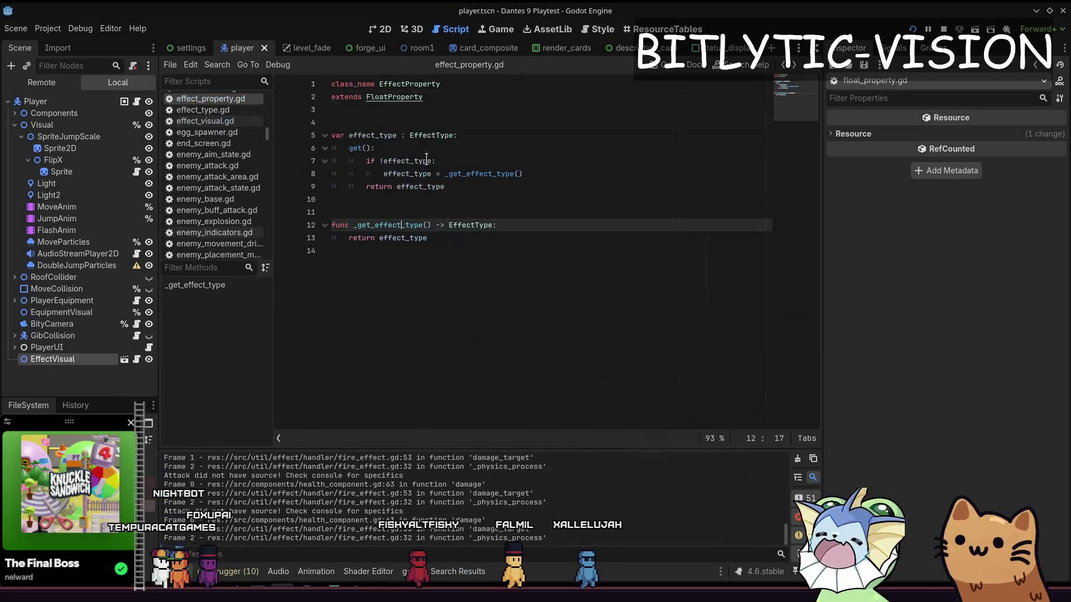
pyautogui.hotkey('alt', 'Left')
pyautogui.press('Down')
pyautogui.press('Down')
pyautogui.press('Down')
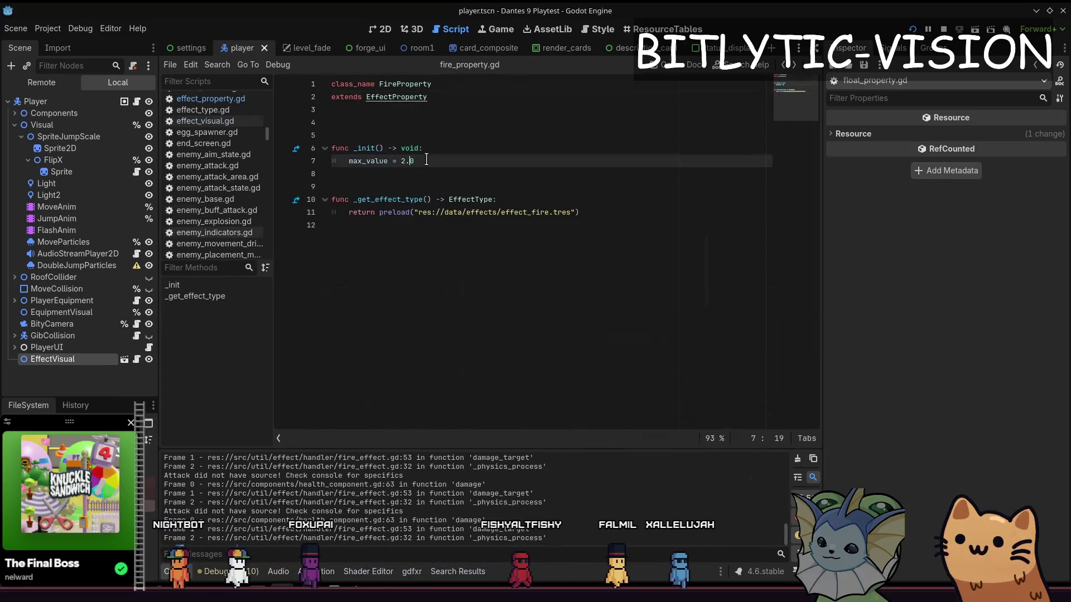
pyautogui.hotkey('shift', 'Up')
pyautogui.hotkey('shift', 'Up')
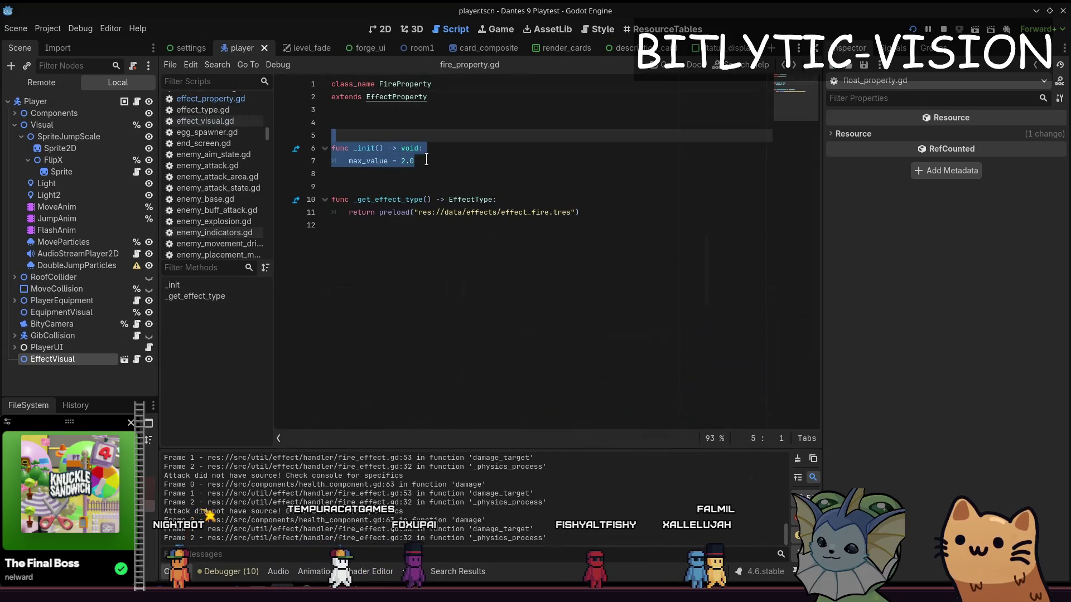
pyautogui.write('func _static_init() -> void::')
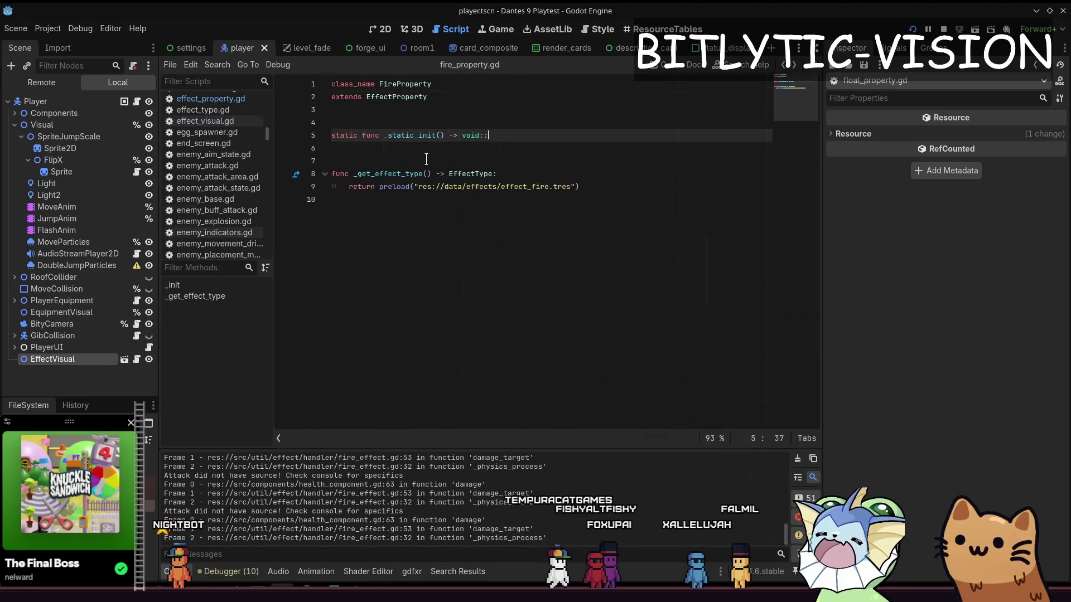
pyautogui.press('BackSpace')
pyautogui.press('Return')
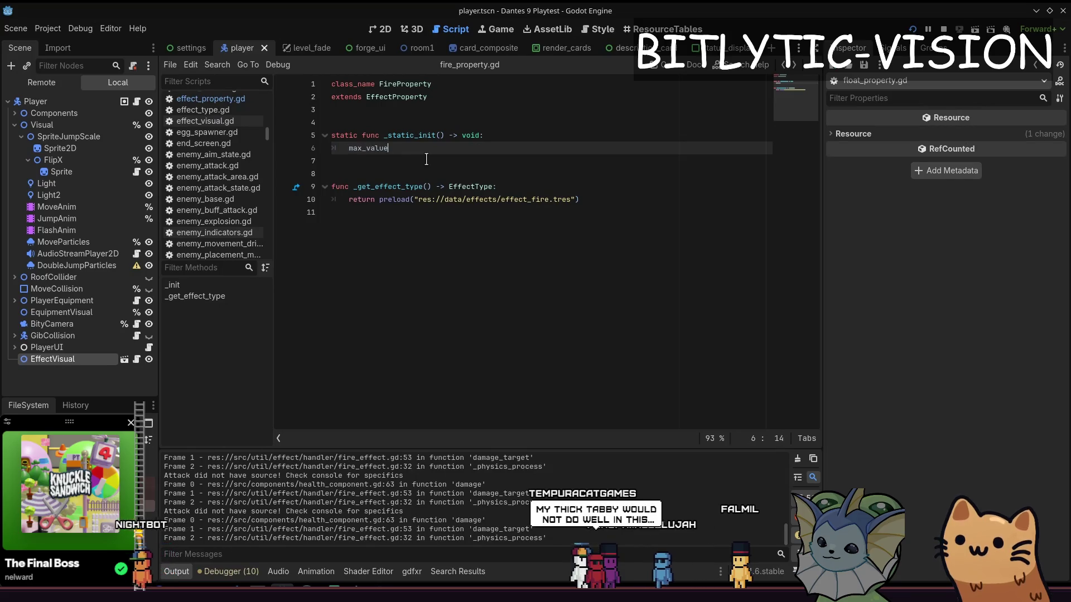
pyautogui.write('e = 4.0')
pyautogui.press('Home')
pyautogui.hotkey('shift', 'End')
pyautogui.hotkey('ctrl', 's')
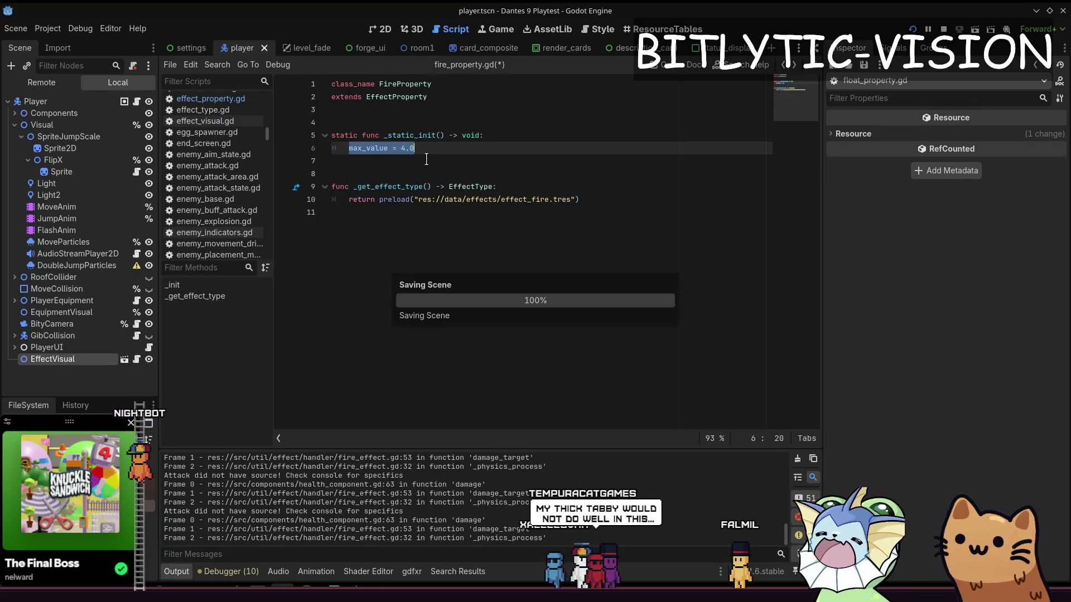
pyautogui.click(434, 167)
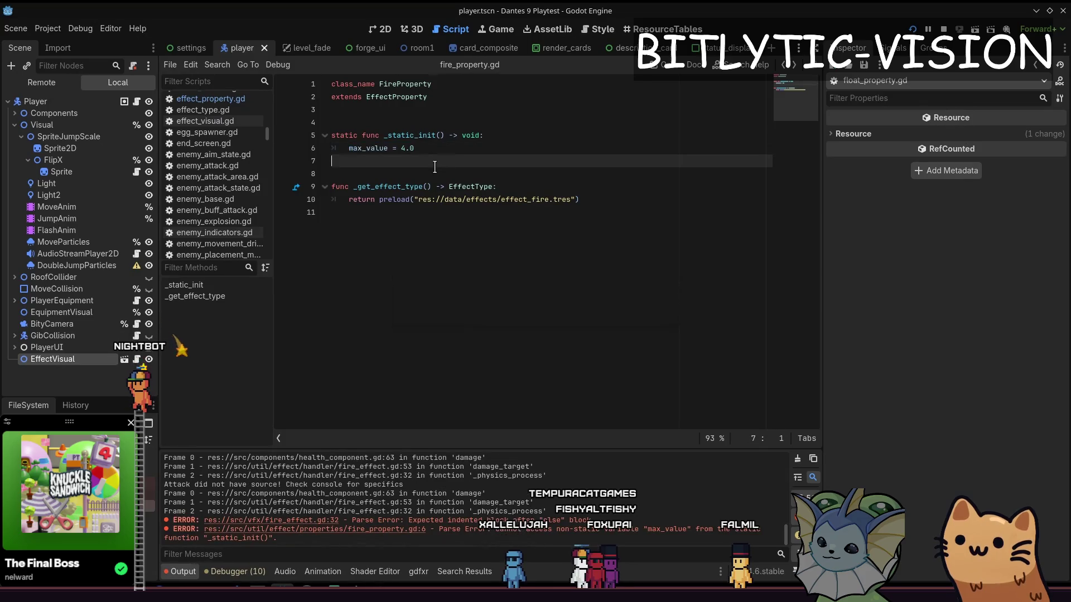
pyautogui.press('Left')
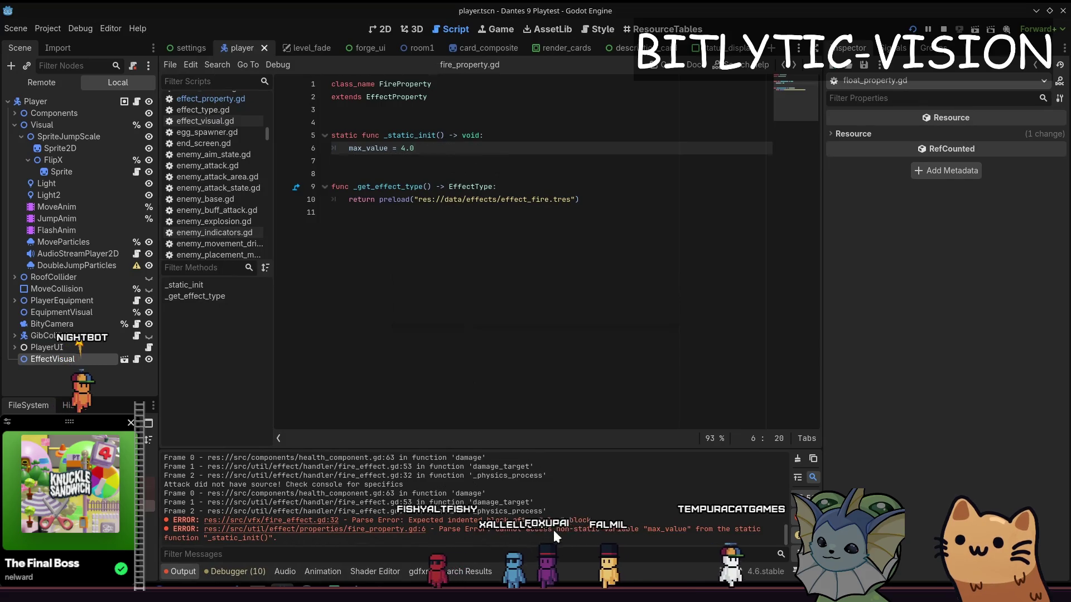
# Step: Confirm max_value is static in FloatProperty, then return to fire_effect.gd's else line
pyautogui.keyDown('ctrl'); pyautogui.click(396, 96); pyautogui.keyUp('ctrl')
pyautogui.keyDown('ctrl'); pyautogui.click(397, 96); pyautogui.keyUp('ctrl')
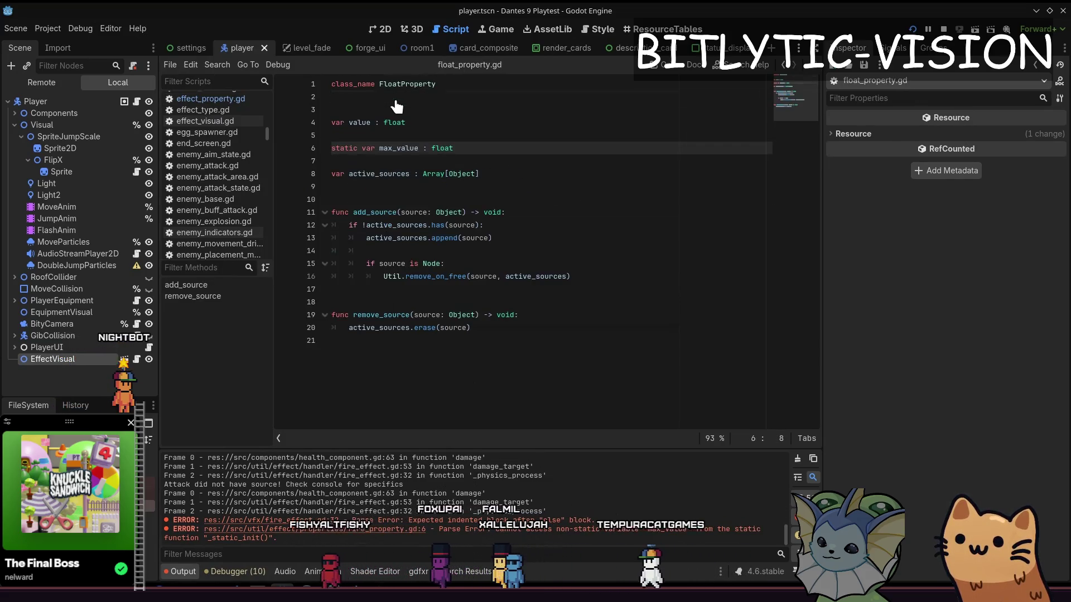
pyautogui.hotkey('alt', 'Left')
pyautogui.hotkey('alt', 'Left')
pyautogui.hotkey('alt', 'Left')
pyautogui.hotkey('alt', 'Right')
pyautogui.hotkey('alt', 'Left')
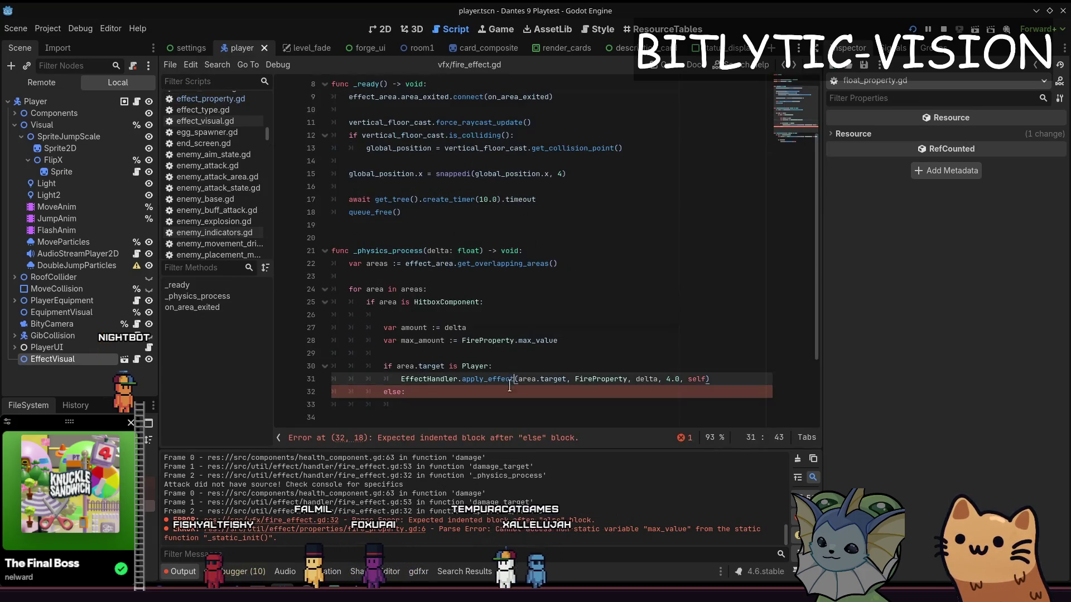
pyautogui.press('Down')
pyautogui.press('Down')
pyautogui.press('Up')
pyautogui.press('Up')
pyautogui.press('Up')
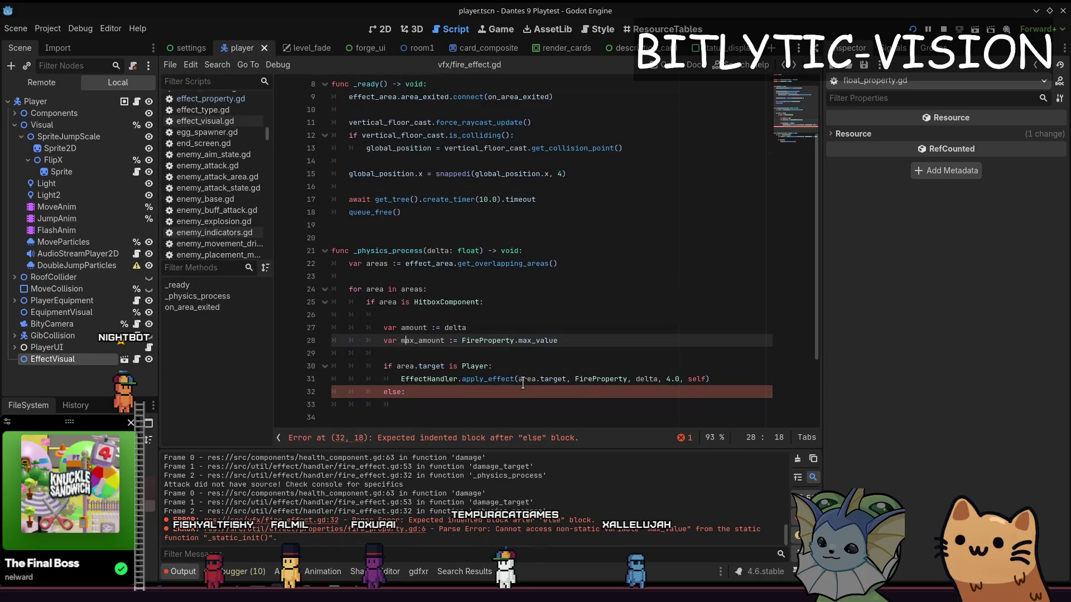
pyautogui.press('Down')
pyautogui.press('Down')
pyautogui.press('Down')
pyautogui.press('Up')
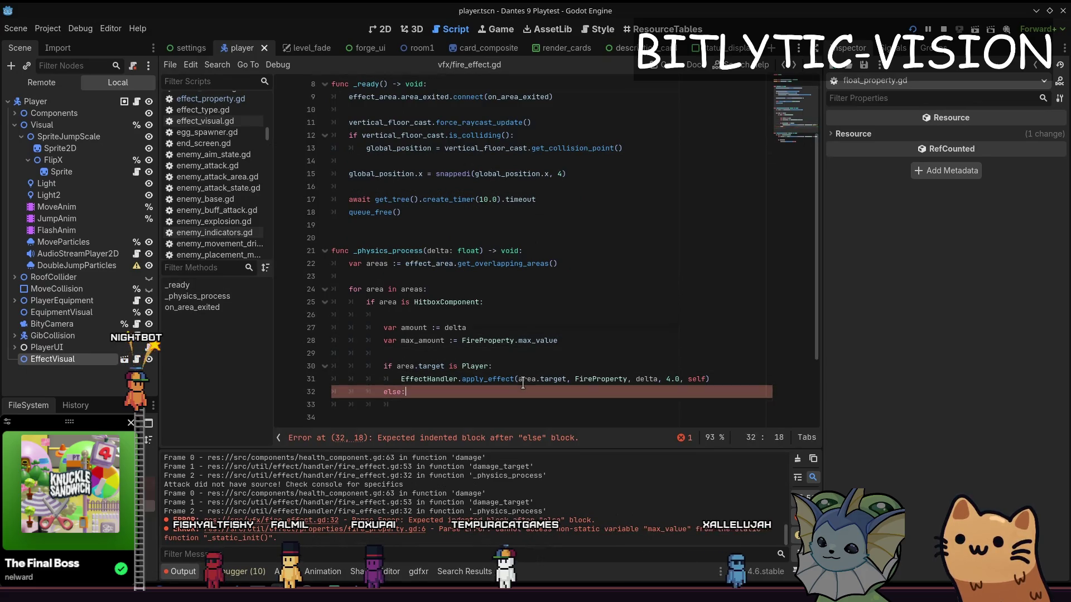
# Step: Move the apply_effect call from the Player branch into the else branch
pyautogui.press('Up')
pyautogui.hotkey('shift', 'End')
pyautogui.hotkey('ctrl', 'x')
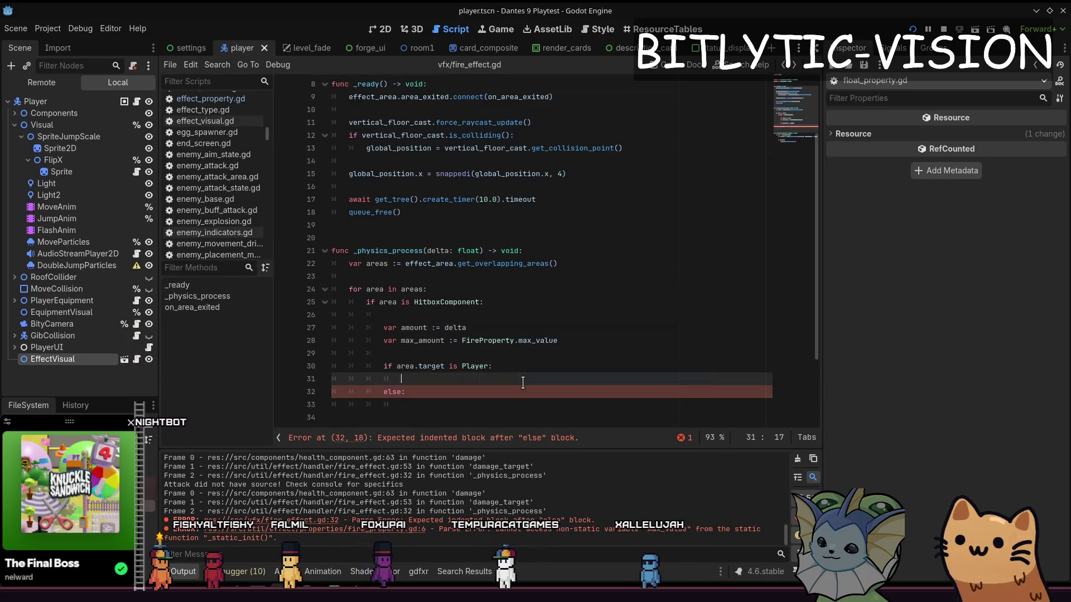
pyautogui.press('Down')
pyautogui.press('Down')
pyautogui.hotkey('ctrl', 'v')
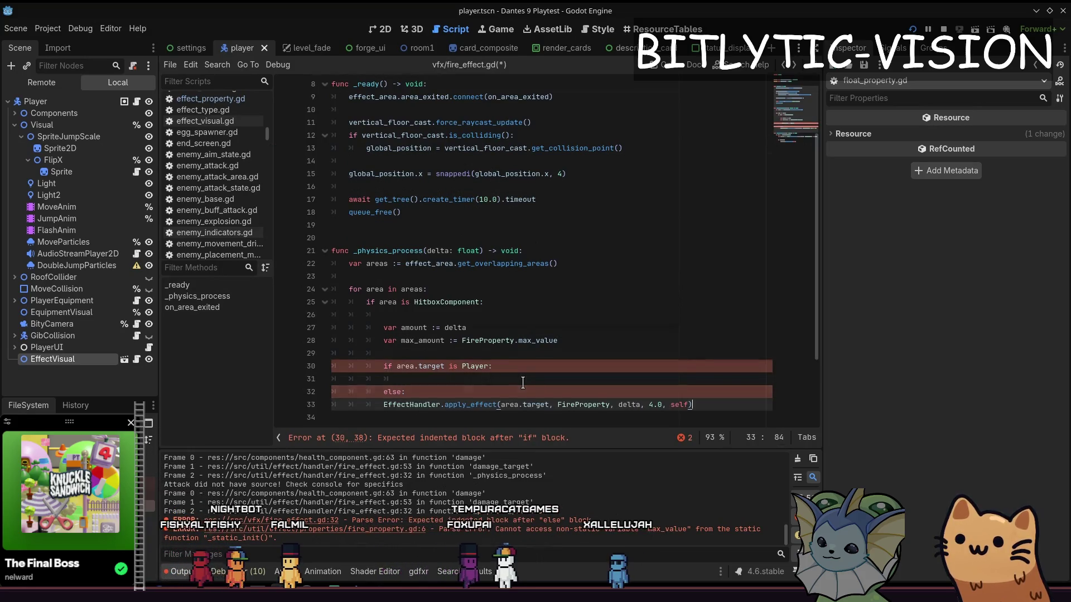
pyautogui.press('Up')
pyautogui.press('BackSpace')
pyautogui.press('BackSpace')
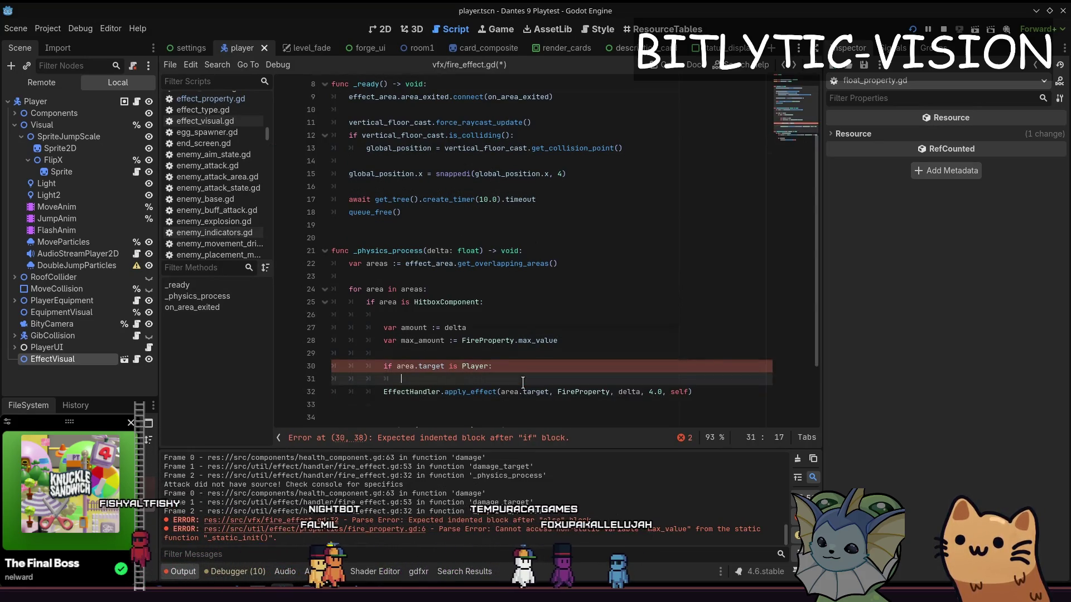
pyautogui.press('Return')
pyautogui.press('Return')
pyautogui.press('Up')
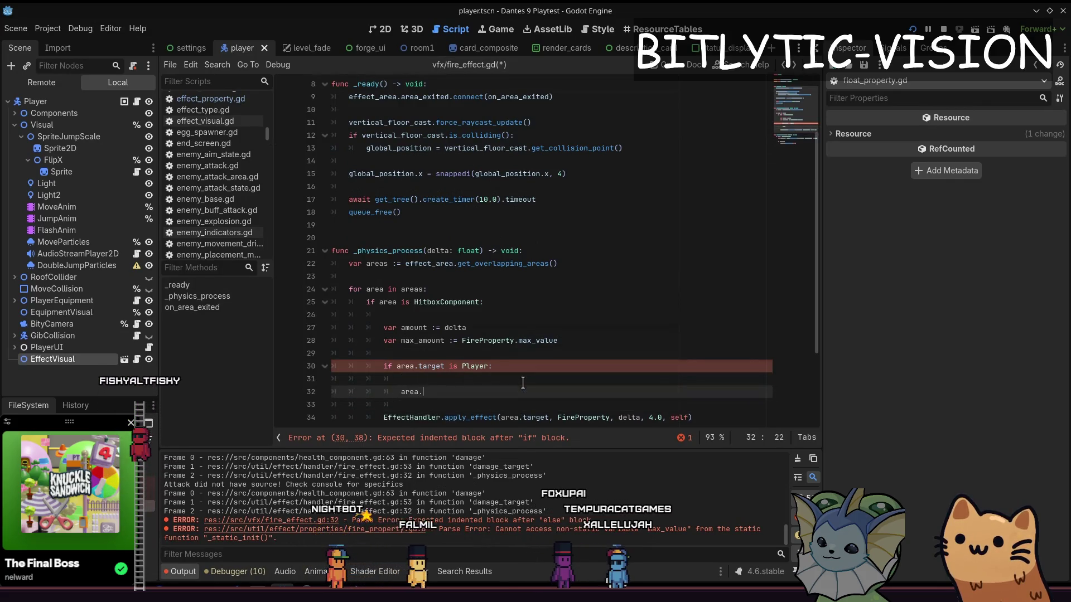
# Step: Set amount and max_amount to 1.0 and change the check to 'is not Player'
pyautogui.press('BackSpace')
pyautogui.press('BackSpace')
pyautogui.press('BackSpace')
pyautogui.write('mount = delt')
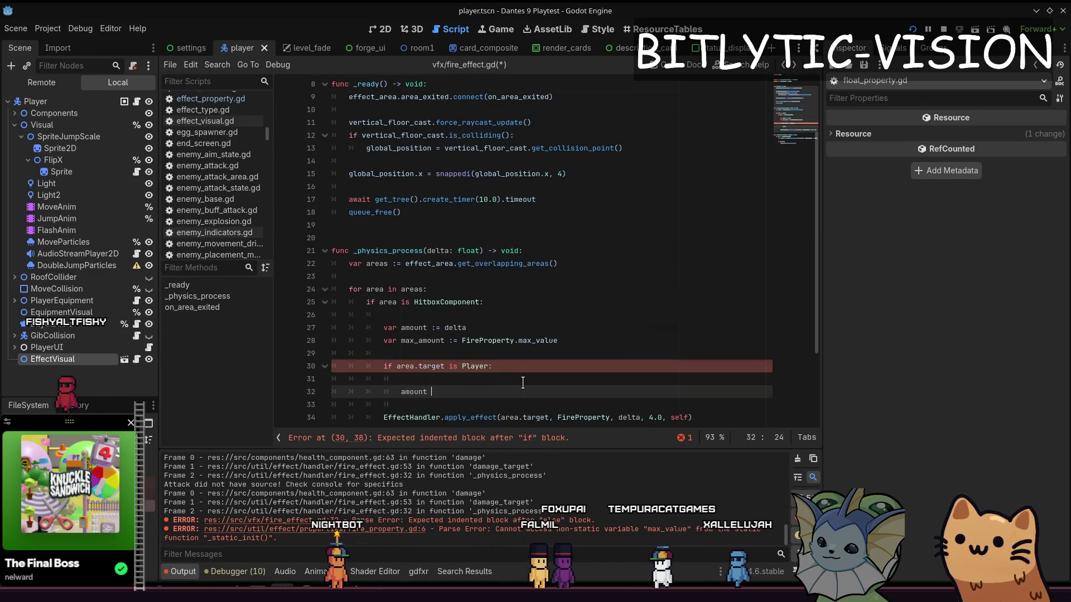
pyautogui.press('Return')
pyautogui.write('max_amount =')
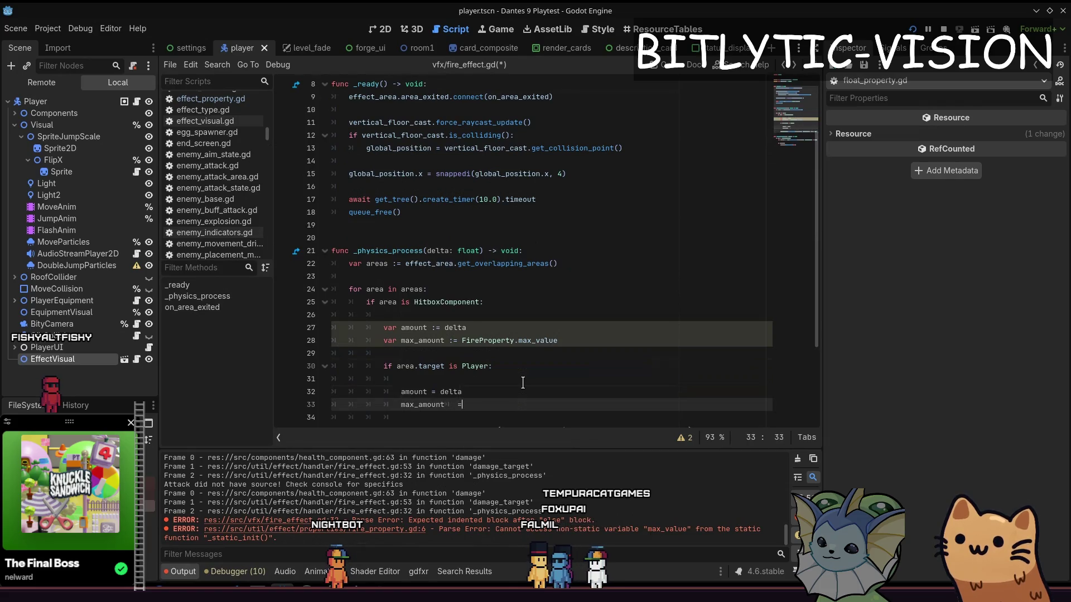
pyautogui.press('BackSpace')
pyautogui.press('BackSpace')
pyautogui.write('= 1.0')
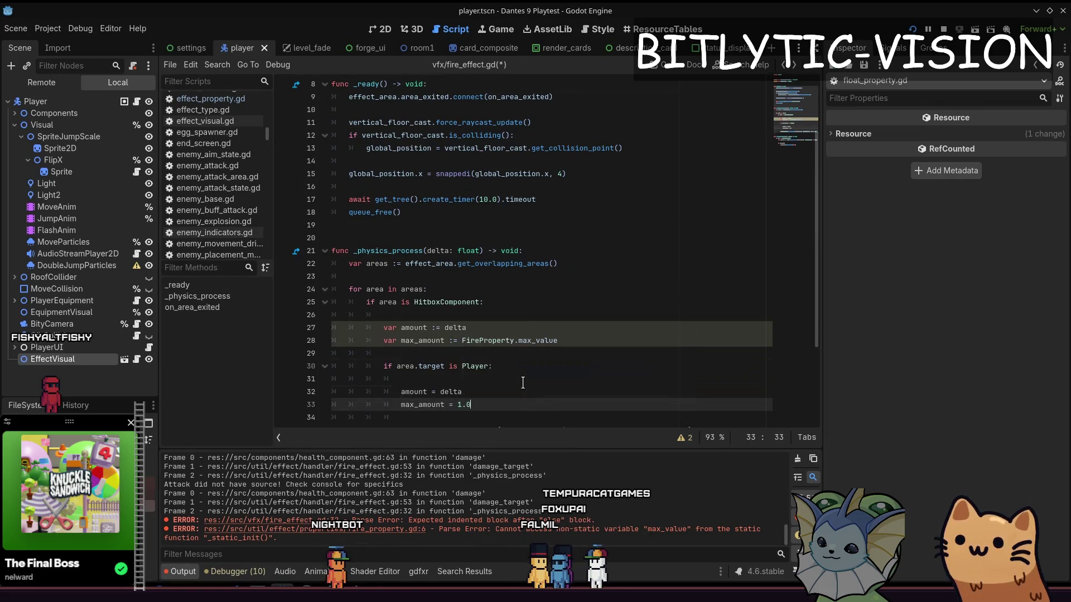
pyautogui.press('Up')
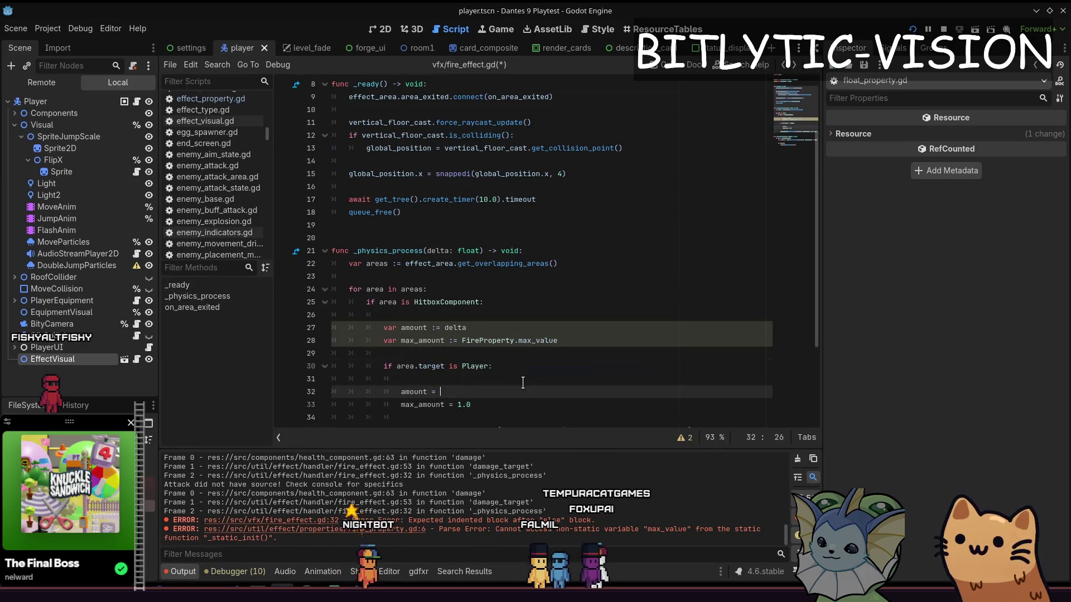
pyautogui.press('Up')
pyautogui.press('Up')
pyautogui.write('not')
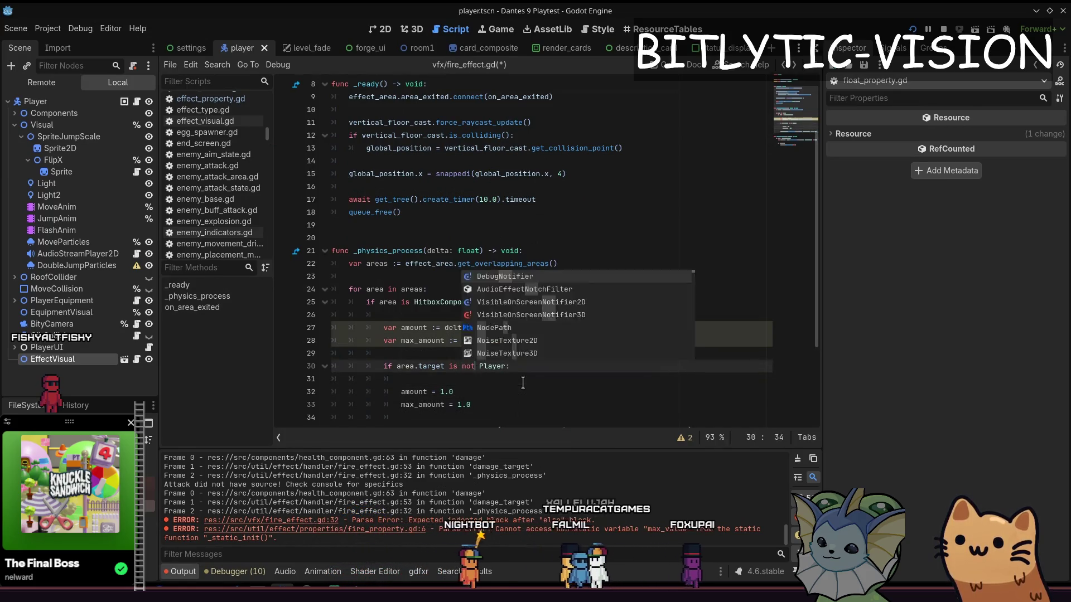
pyautogui.press('Down')
pyautogui.press('Down')
pyautogui.press('Down')
# Step: Pass max_amount into apply_effect, save the script, and run the game
pyautogui.press('End')
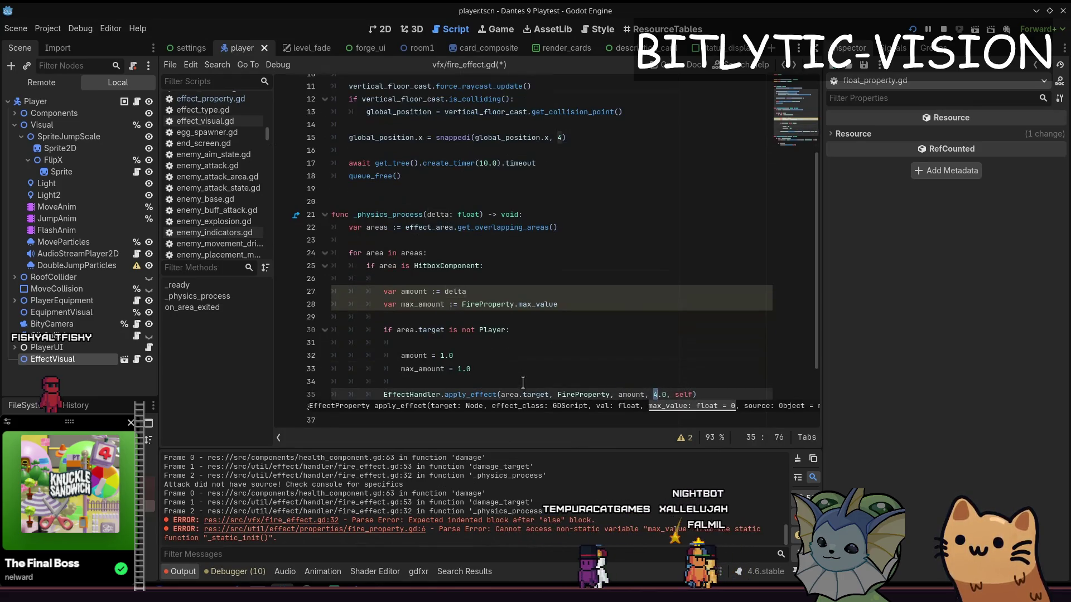
pyautogui.write('amount')
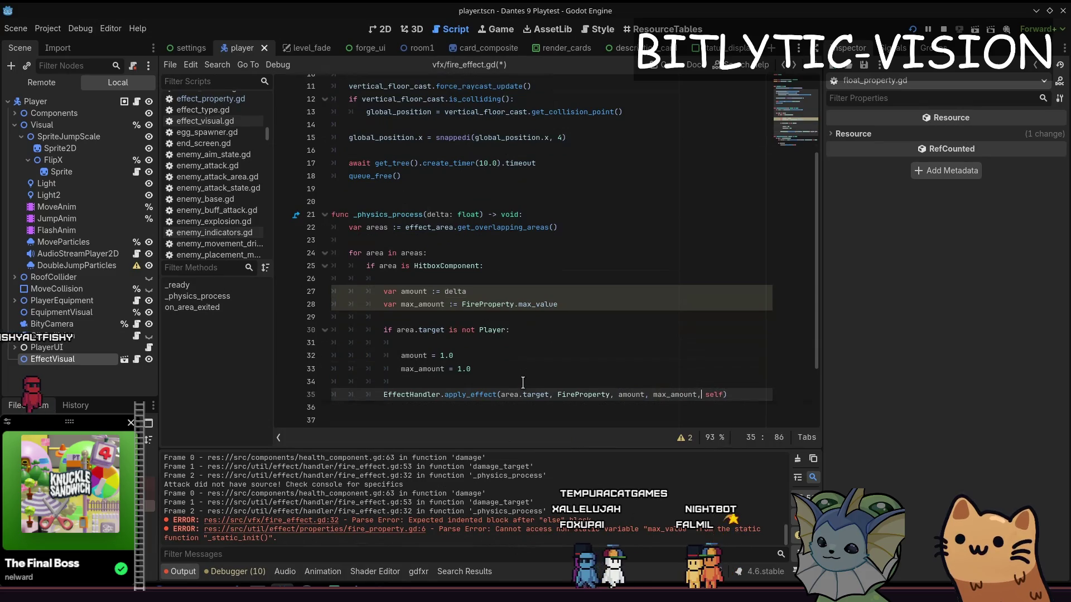
pyautogui.press('Up')
pyautogui.press('Up')
pyautogui.press('Up')
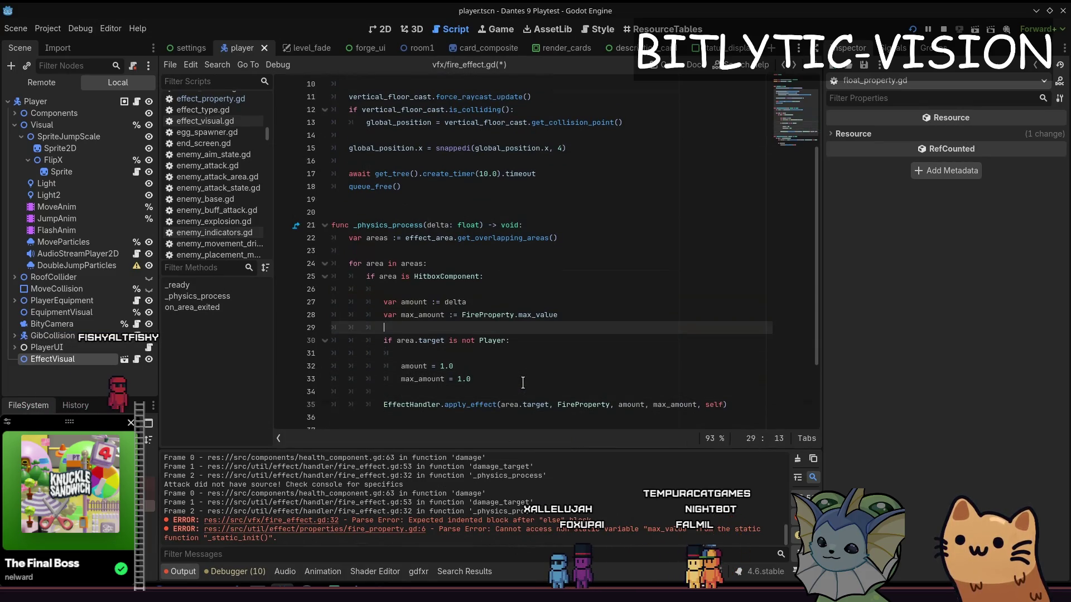
pyautogui.hotkey('ctrl', 's')
pyautogui.click(510, 366)
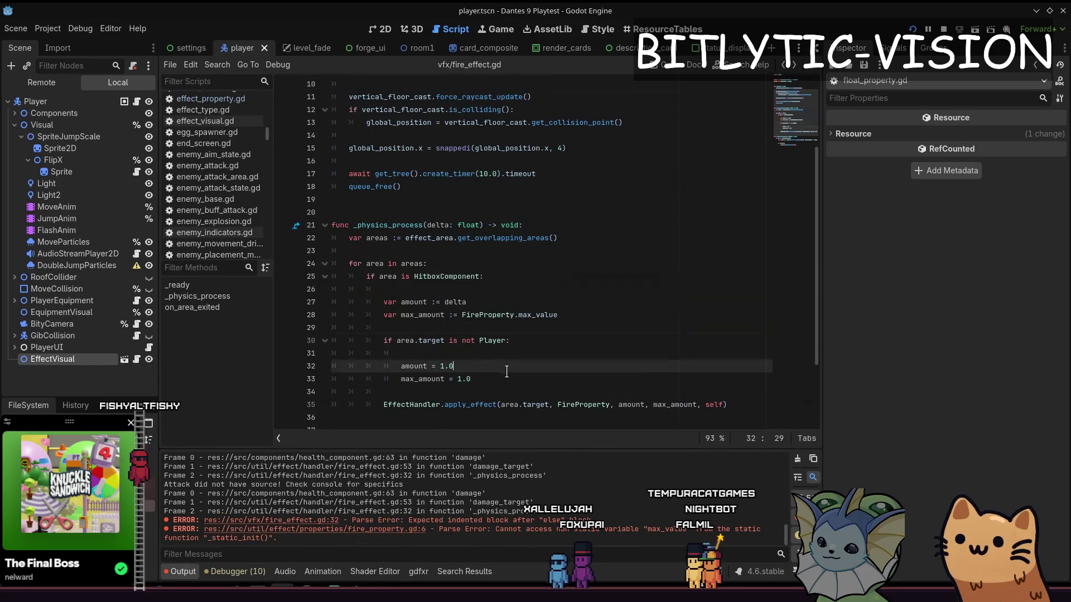
pyautogui.click(506, 374)
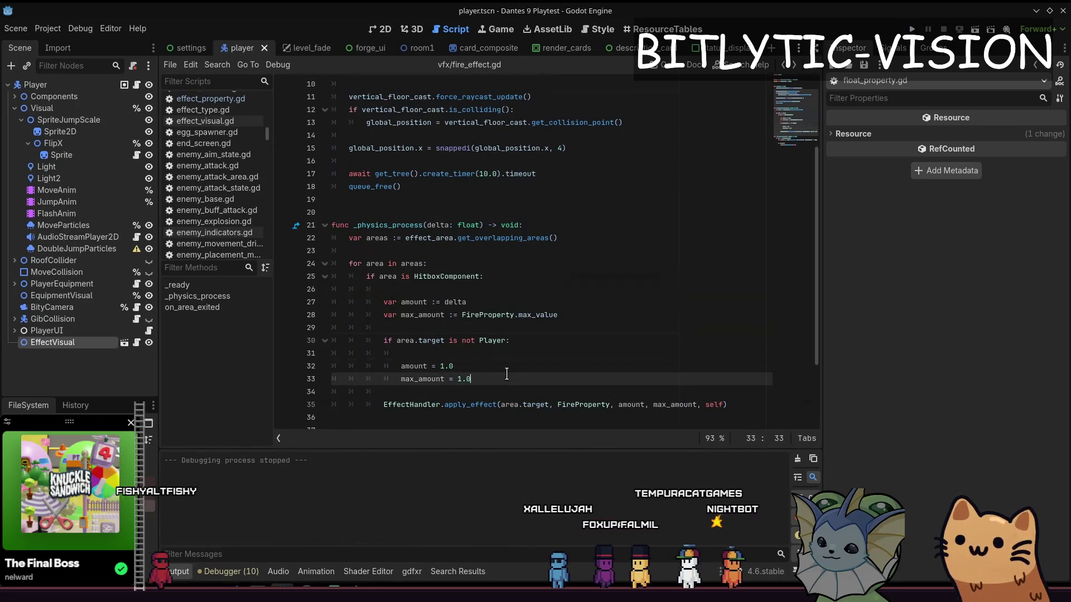
pyautogui.press('F5')
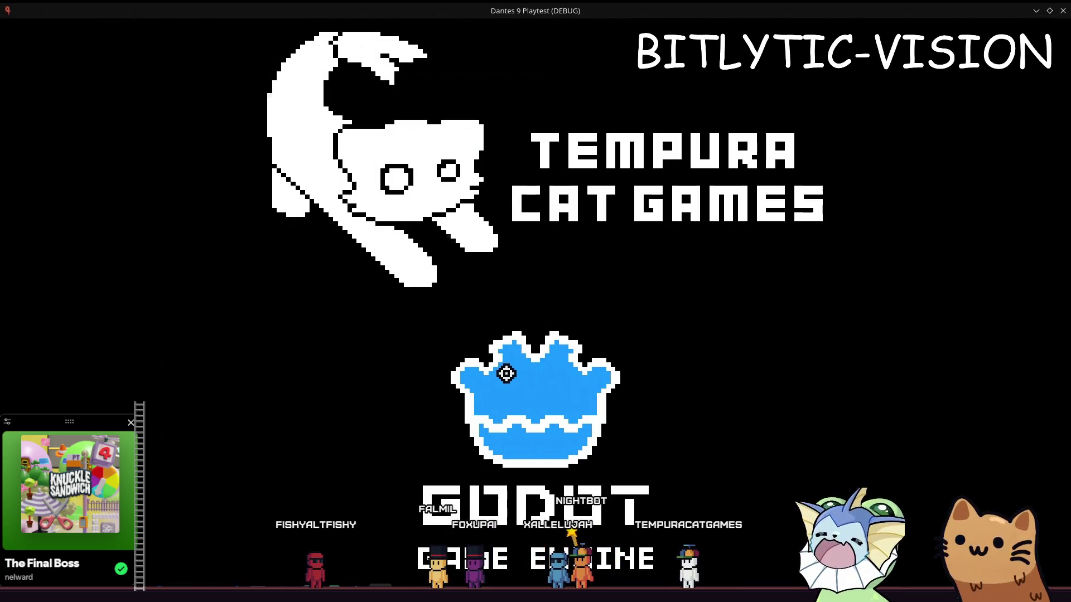
# Step: Start a new game and spawn a GROUNDENEMYFIRE enemy from the F1 debug menu
pyautogui.press('Return')
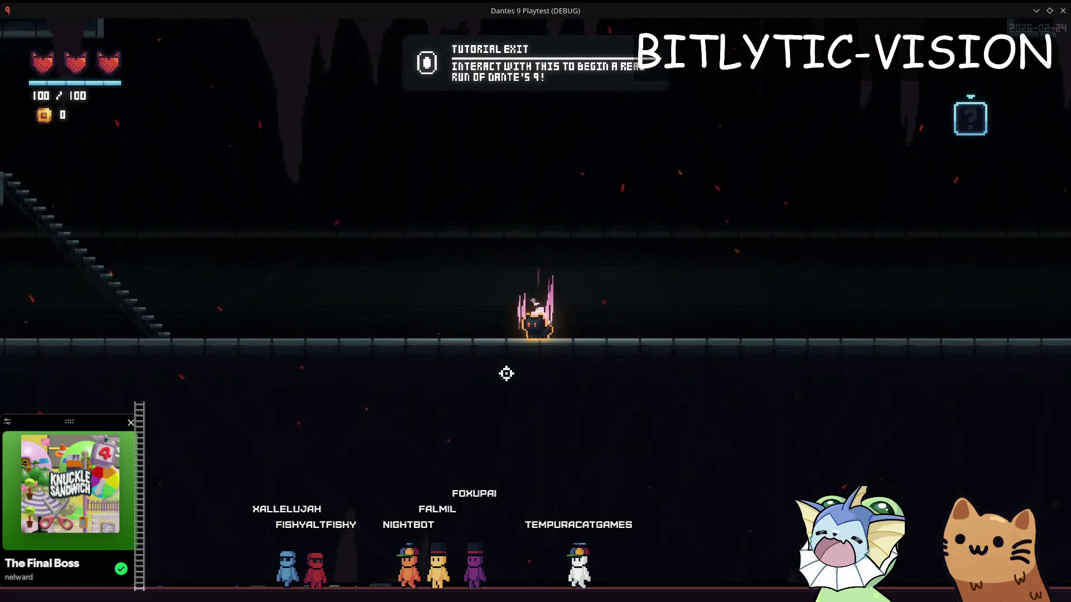
pyautogui.press('d')
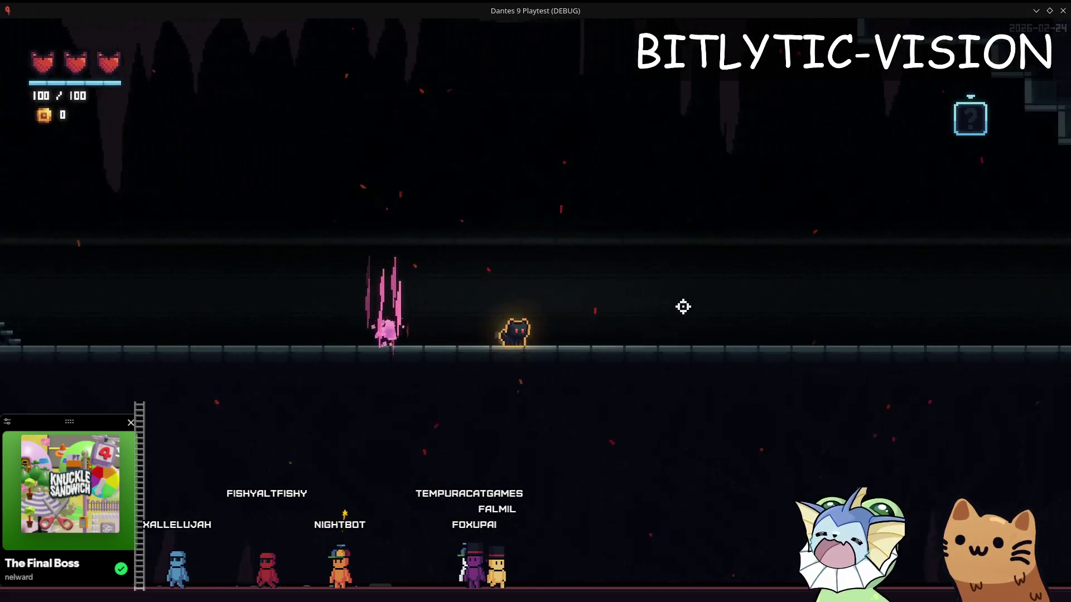
pyautogui.press('F1')
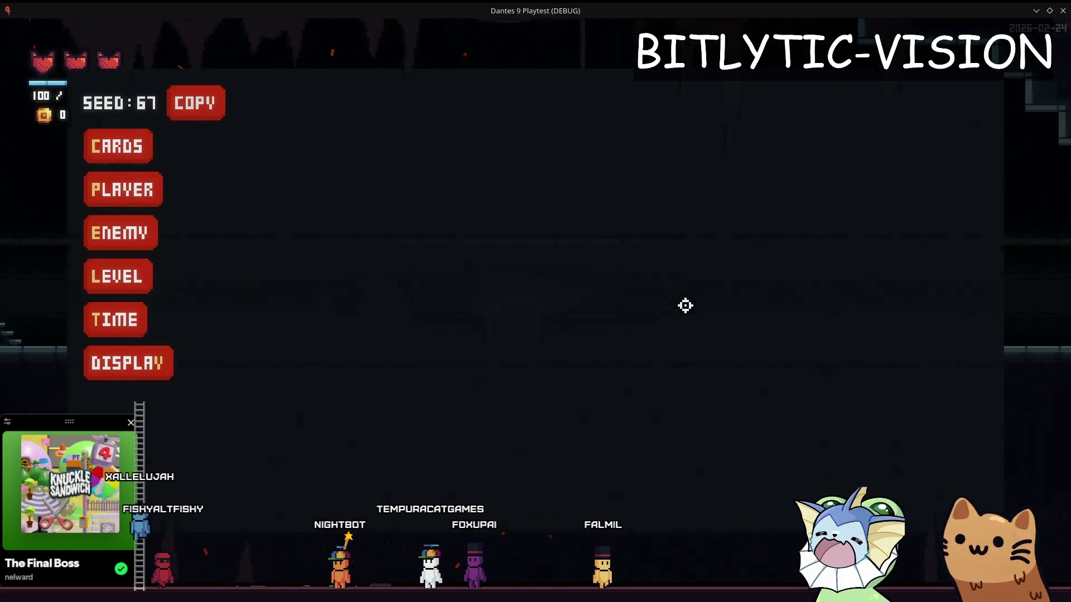
pyautogui.press('F1')
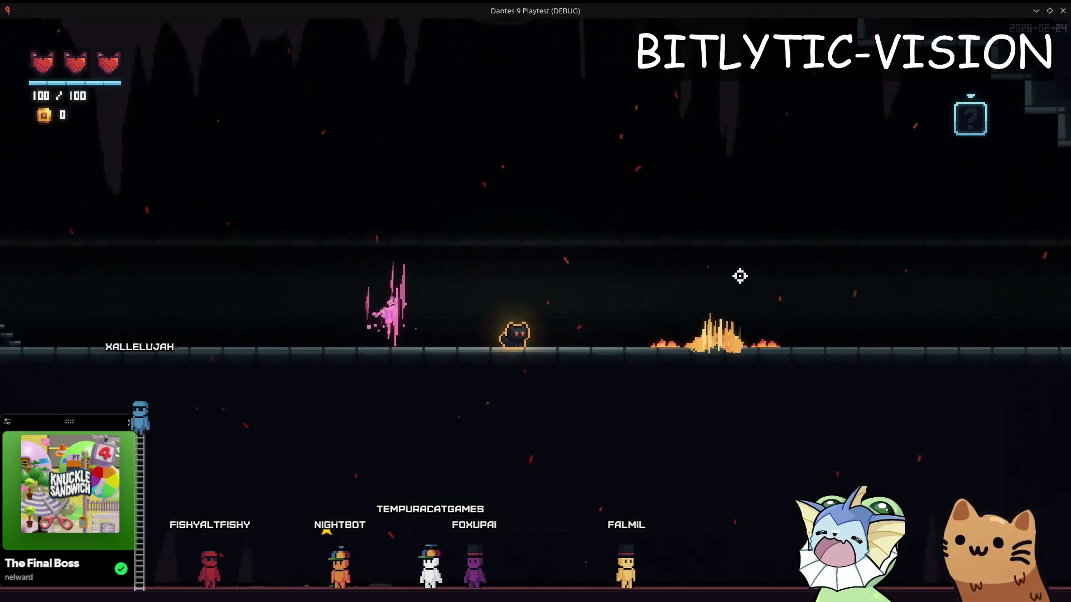
pyautogui.press('F1')
pyautogui.click(585, 476)
pyautogui.press('F1')
pyautogui.press('F1')
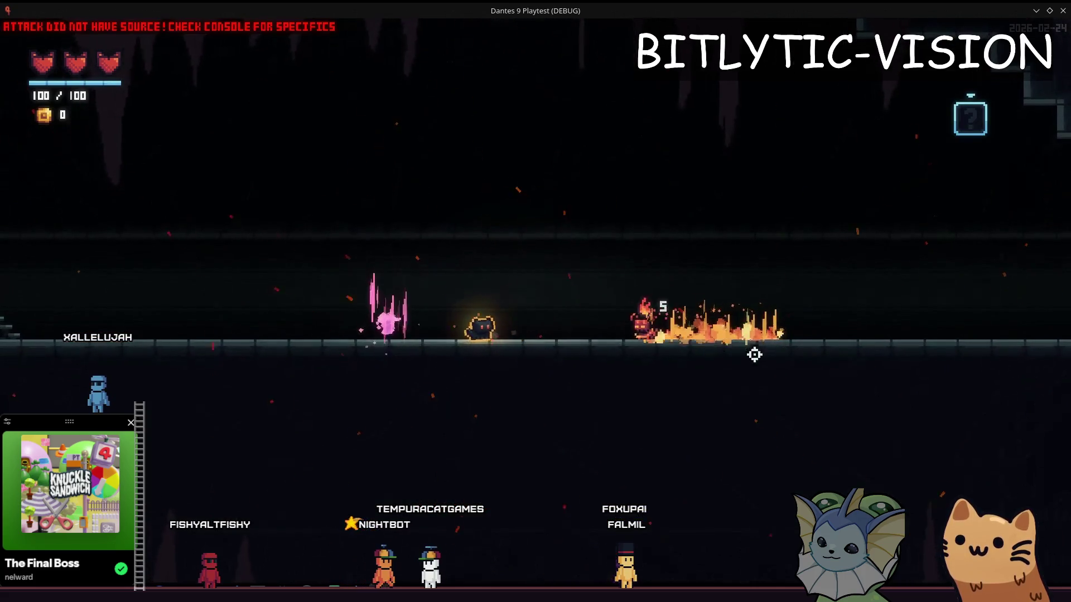
# Step: Walk and jump the cat player through the fire enemy's flames
pyautogui.press('a')
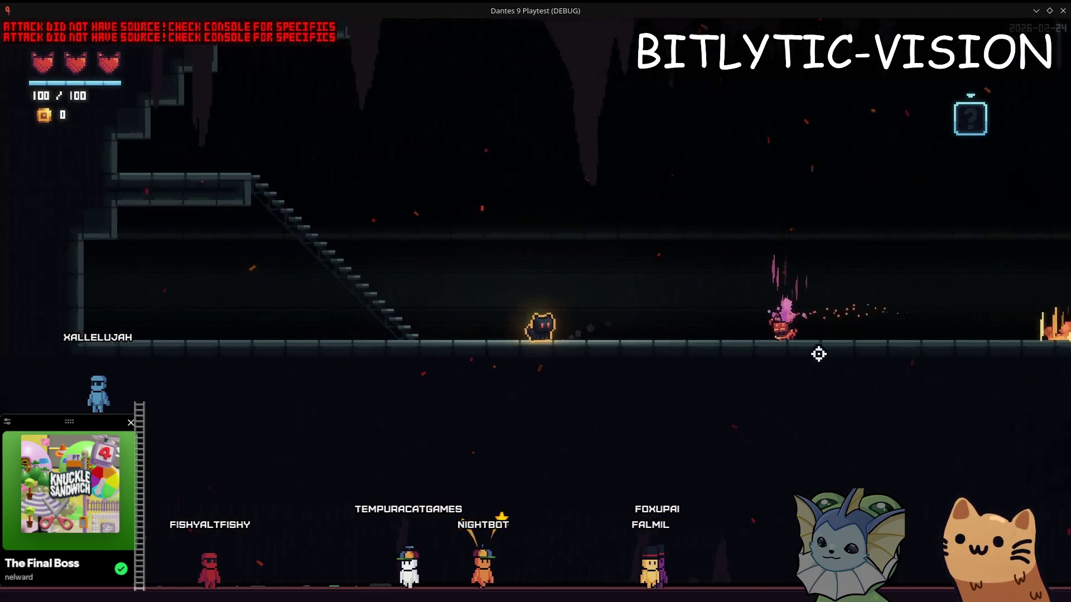
pyautogui.press('space')
pyautogui.press('d')
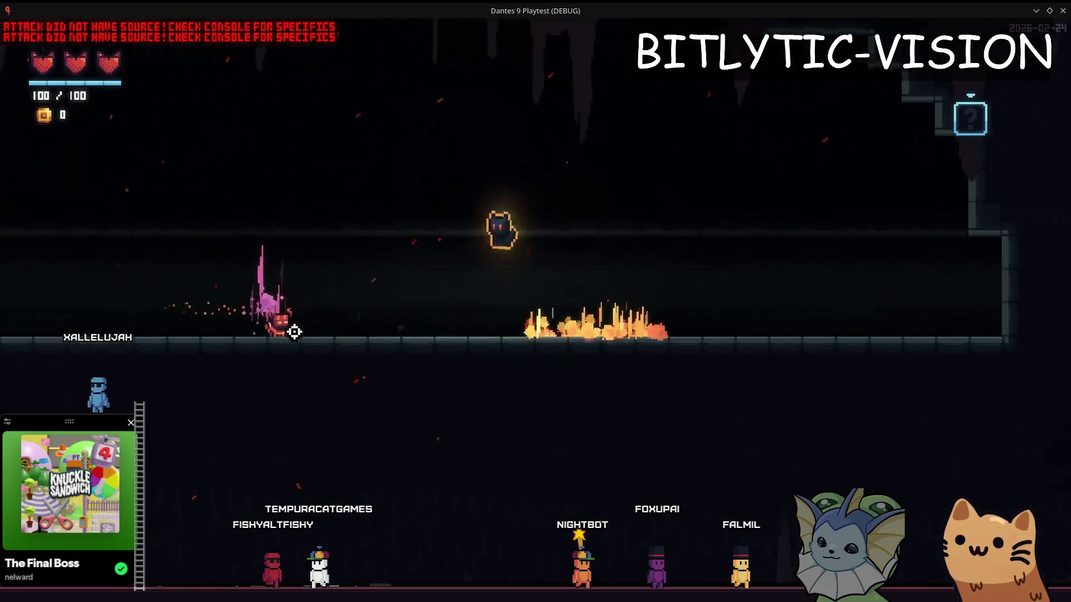
pyautogui.press('d')
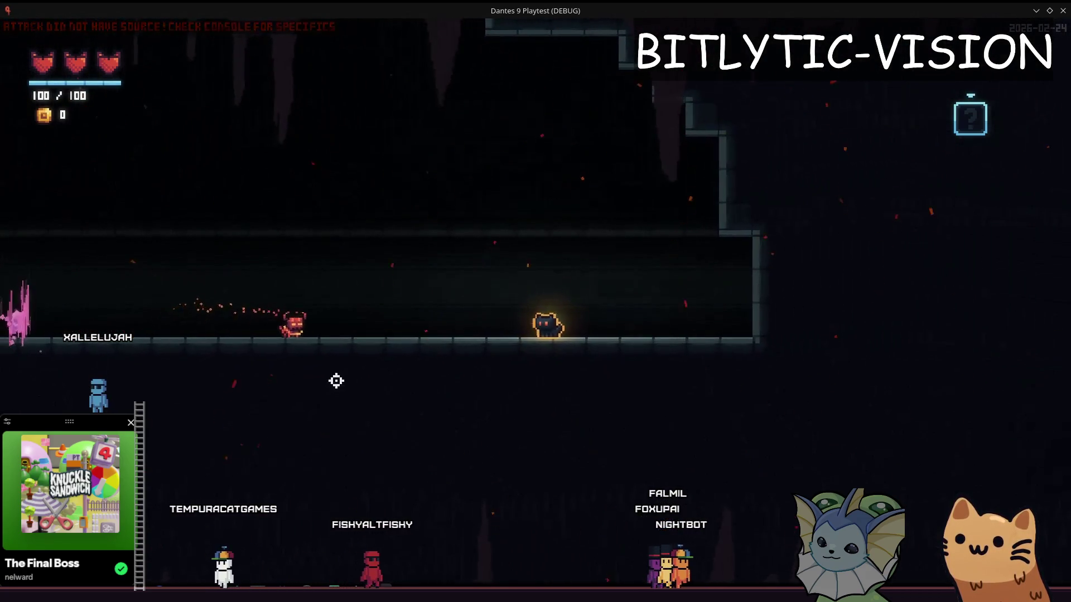
pyautogui.press('d')
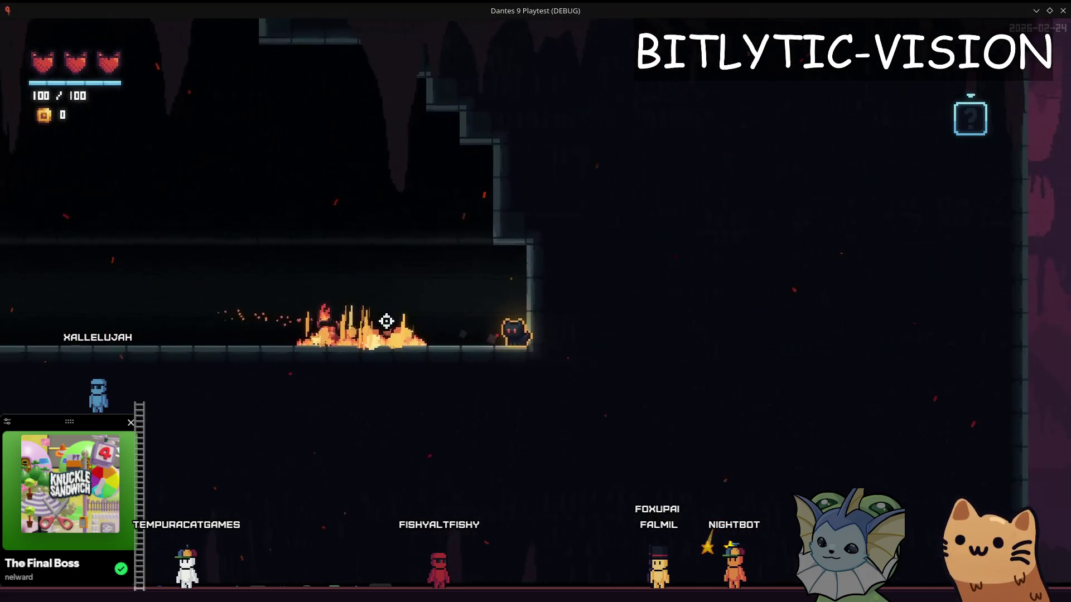
pyautogui.press('space')
pyautogui.press('d')
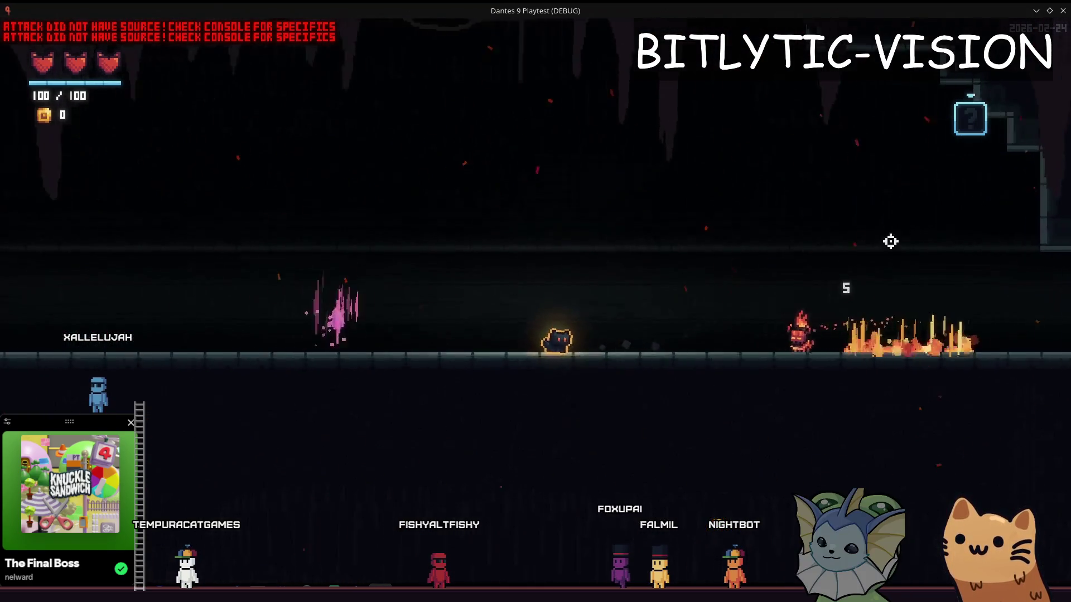
pyautogui.press('d')
pyautogui.press('space')
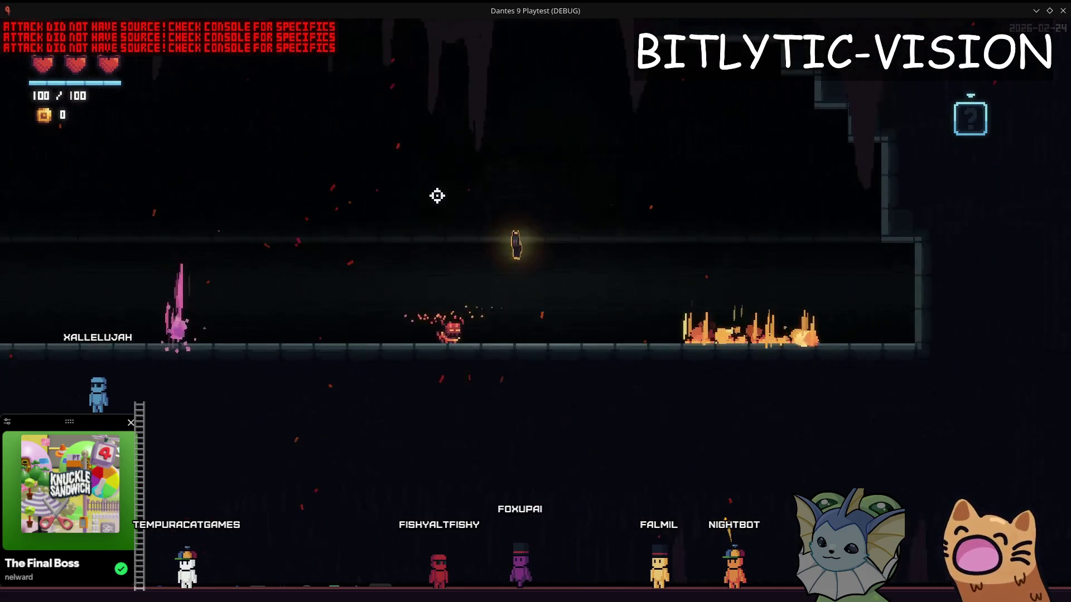
pyautogui.press('d')
pyautogui.press('space')
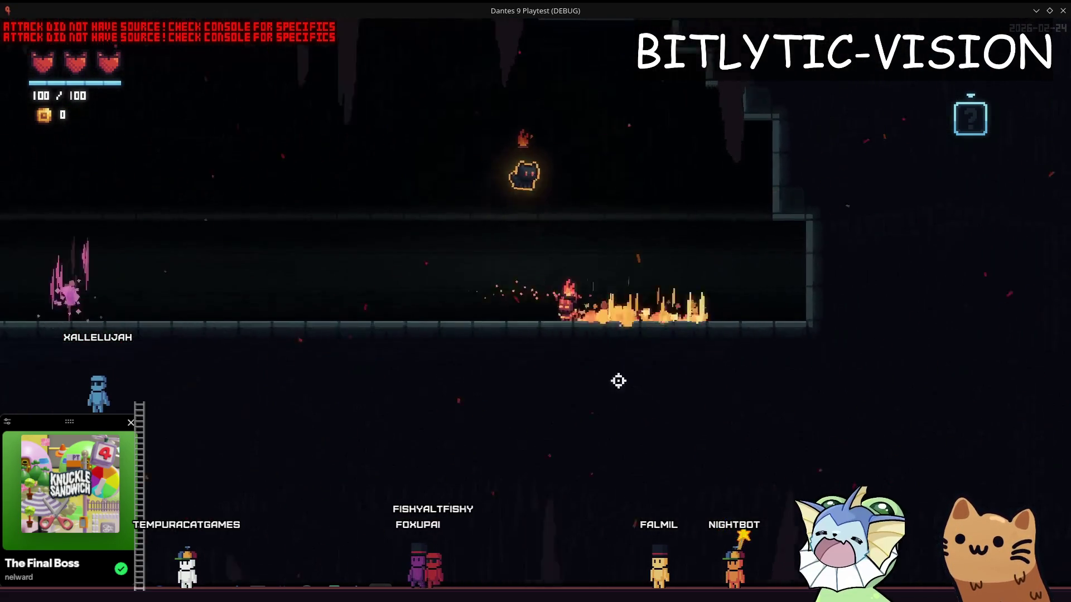
pyautogui.press('a')
# Step: Stop the game with F8 and return to fire_effect.gd in the editor
pyautogui.press('Tab')
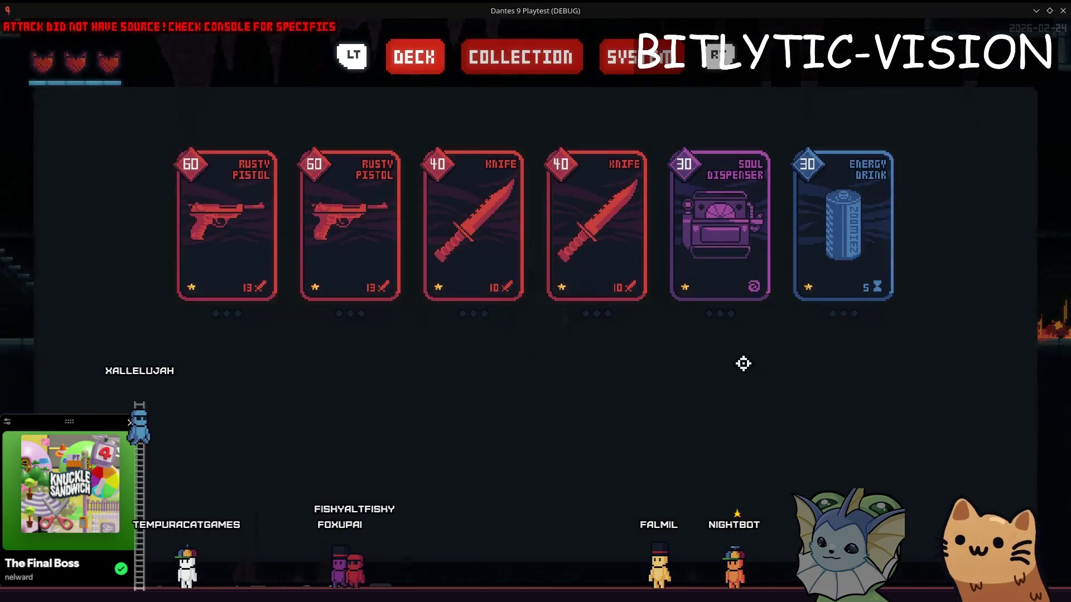
pyautogui.press('F8')
pyautogui.click(523, 378)
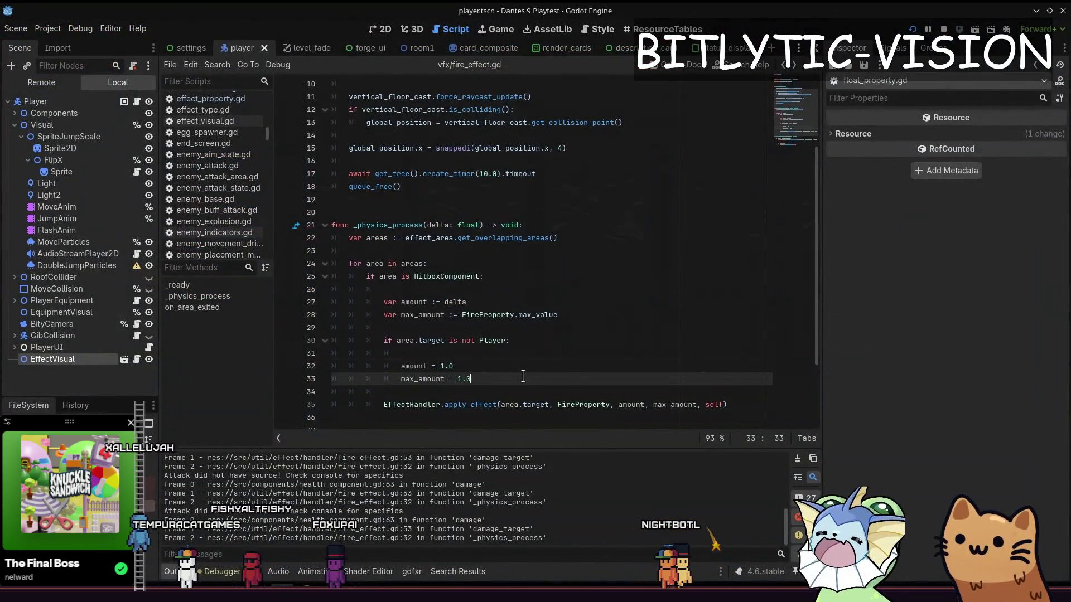
# Step: Open the handler fire_effect.gd script via quick file search
pyautogui.hotkey('shift', 'alt', 'o')
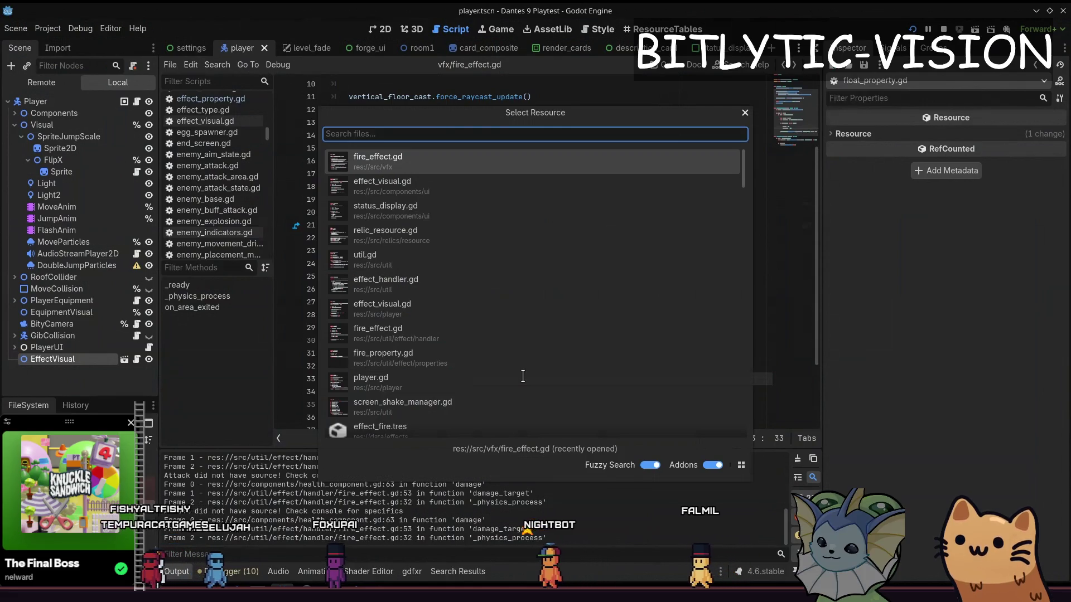
pyautogui.write('fire_effect.gd')
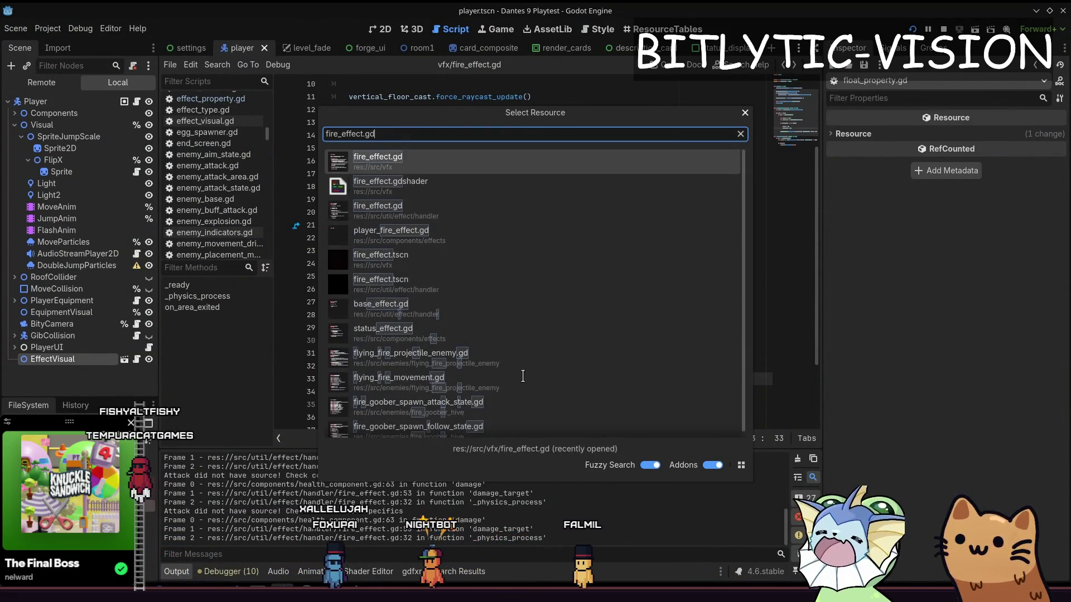
pyautogui.press('Down')
pyautogui.press('Down')
pyautogui.press('Return')
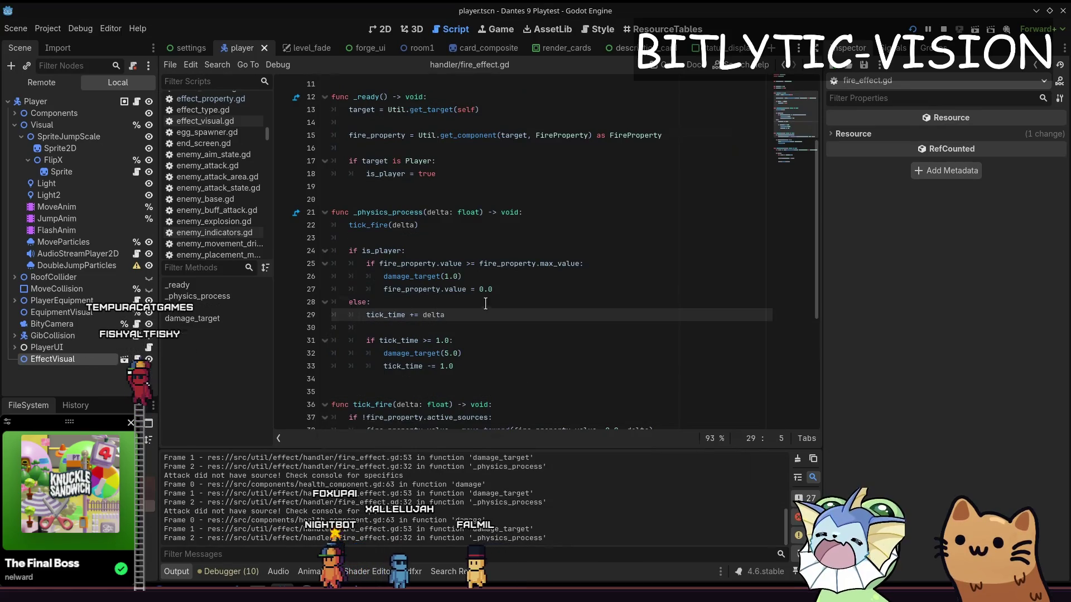
# Step: Review the tick_fire function, its active_sources check and move_toward decay line
pyautogui.click(480, 354)
pyautogui.scroll(-1, 480, 356)
pyautogui.scroll(-2, 480, 356)
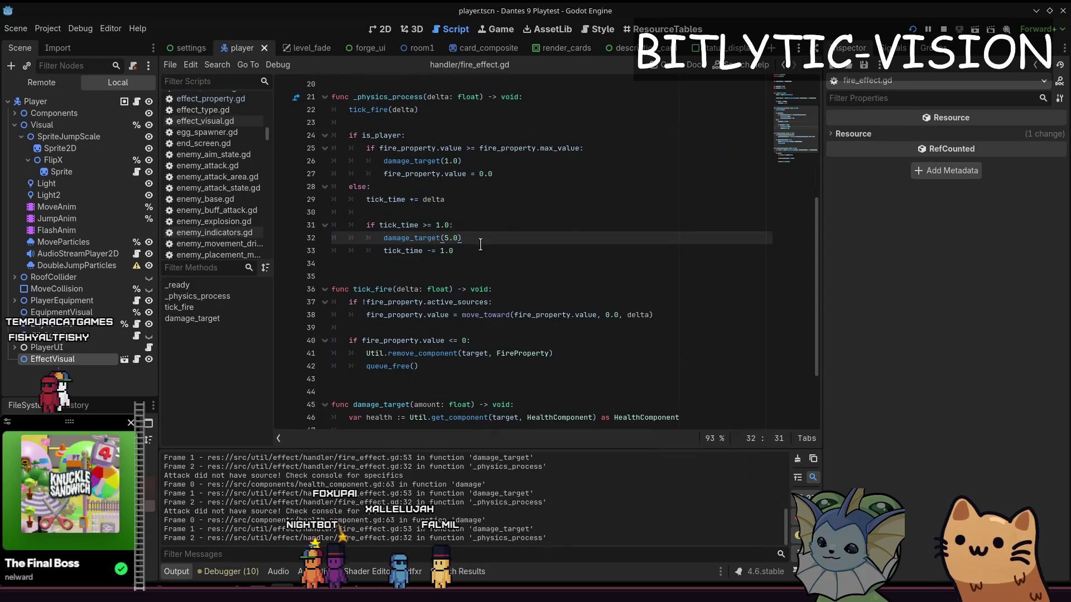
pyautogui.click(534, 302)
pyautogui.click(541, 314)
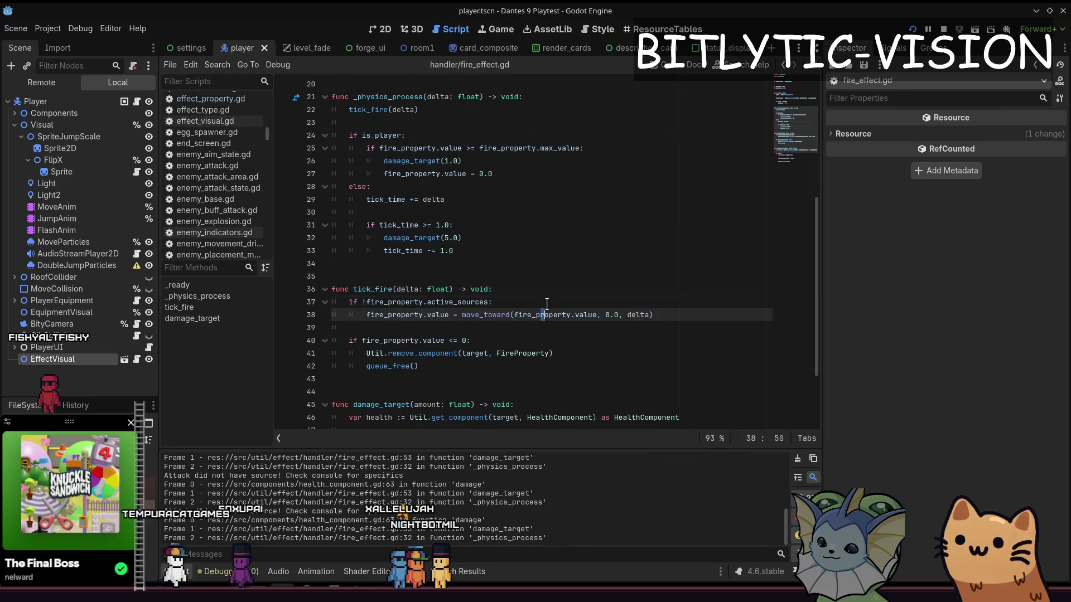
pyautogui.click(529, 302)
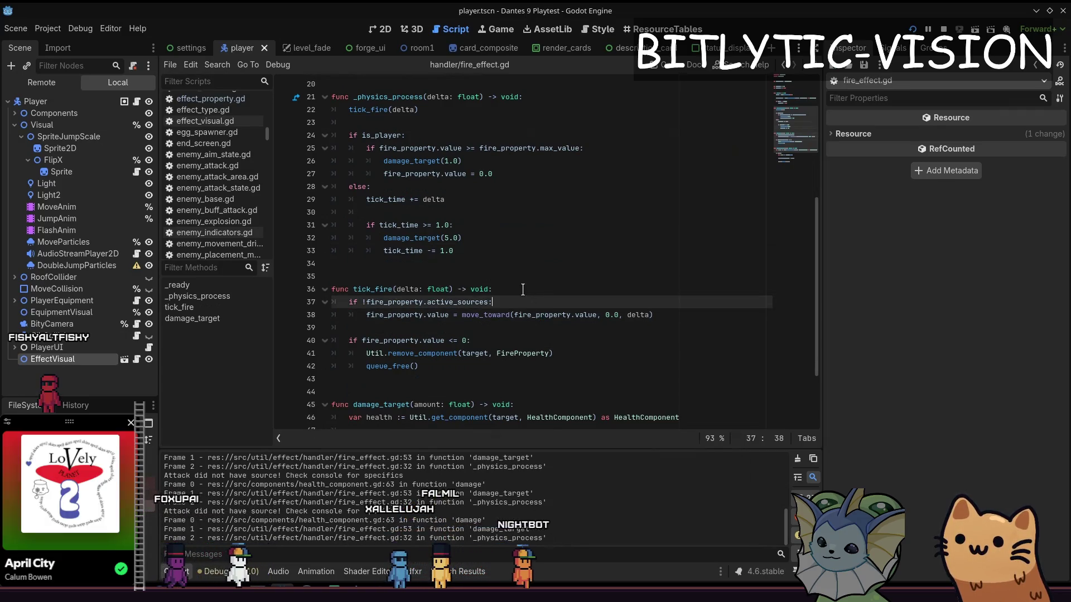
pyautogui.scroll(2, 506, 316)
pyautogui.scroll(-1, 506, 315)
pyautogui.click(529, 328)
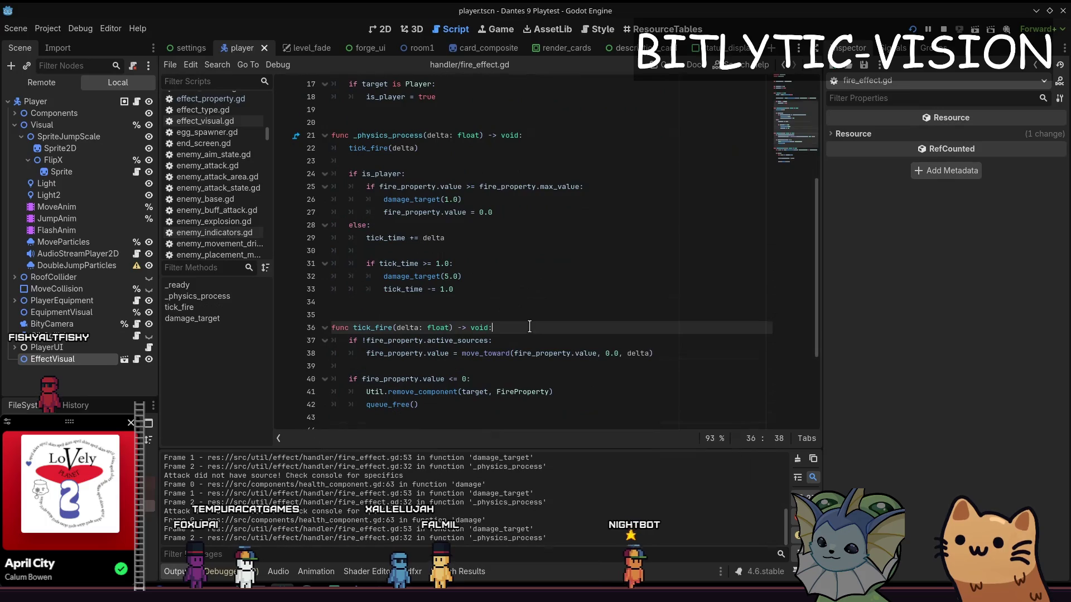
# Step: Add 'fire_property.value -= 0.25' after damage_target(5.0), save, and run the game
pyautogui.press('Down')
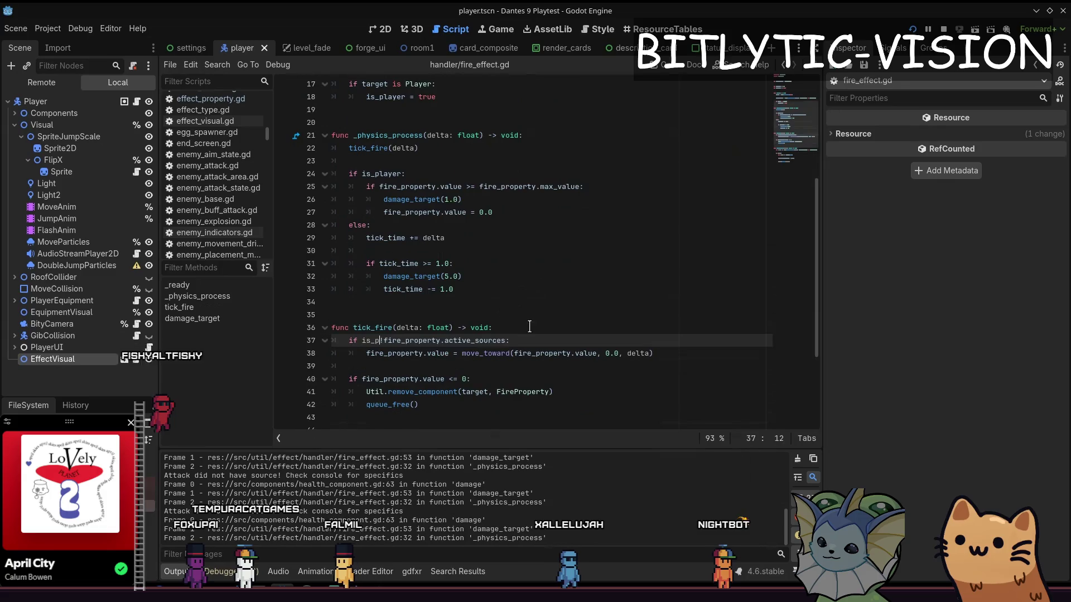
pyautogui.press('Down')
pyautogui.press('Home')
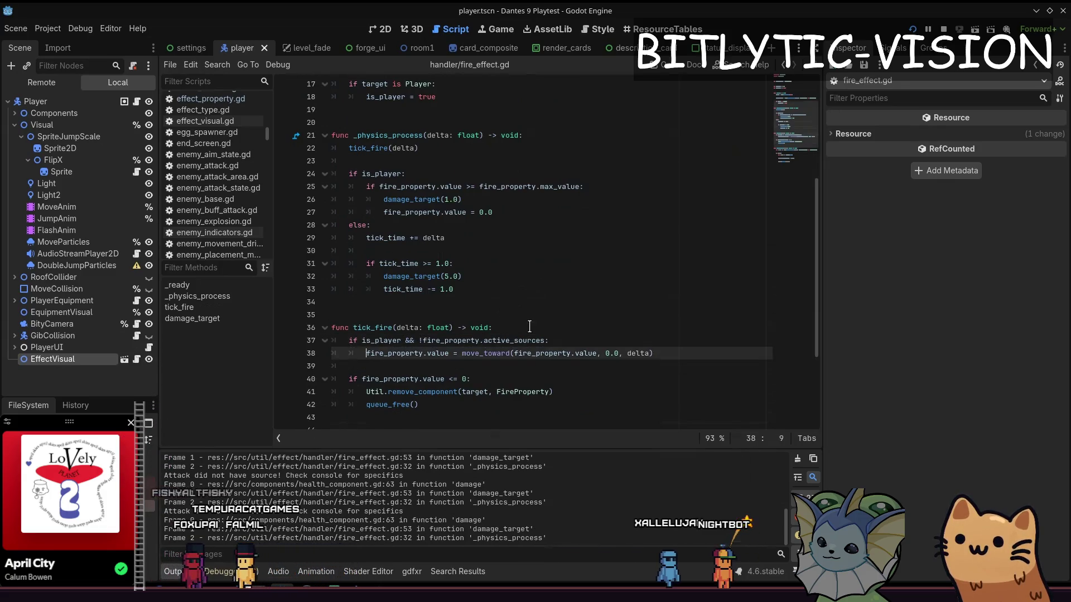
pyautogui.hotkey('ctrl', 'x')
pyautogui.hotkey('ctrl', 'z')
pyautogui.press('Up')
pyautogui.press('Up')
pyautogui.press('Up')
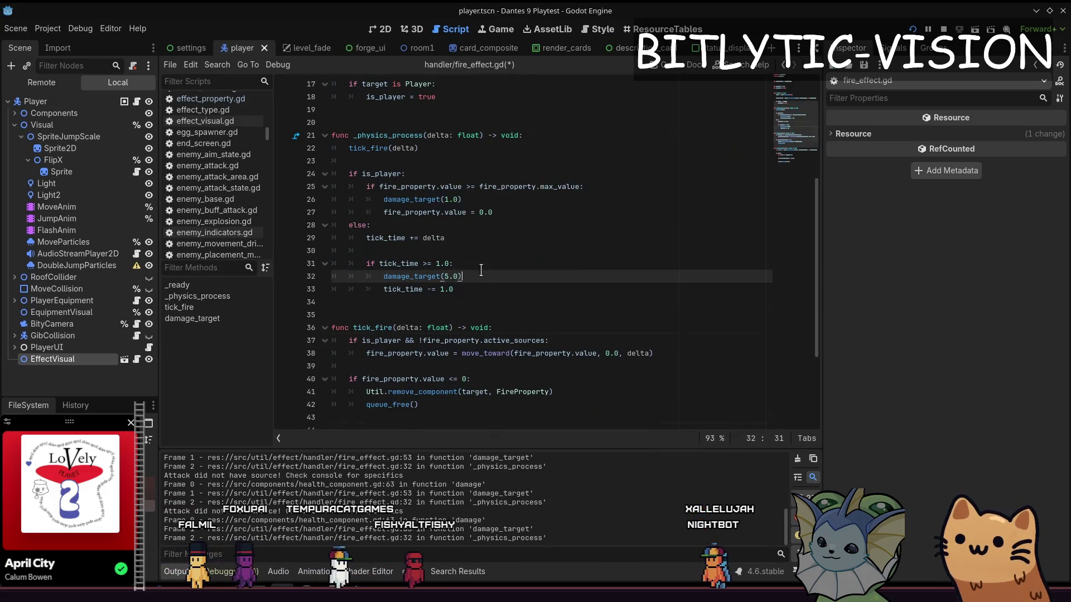
pyautogui.press('Return')
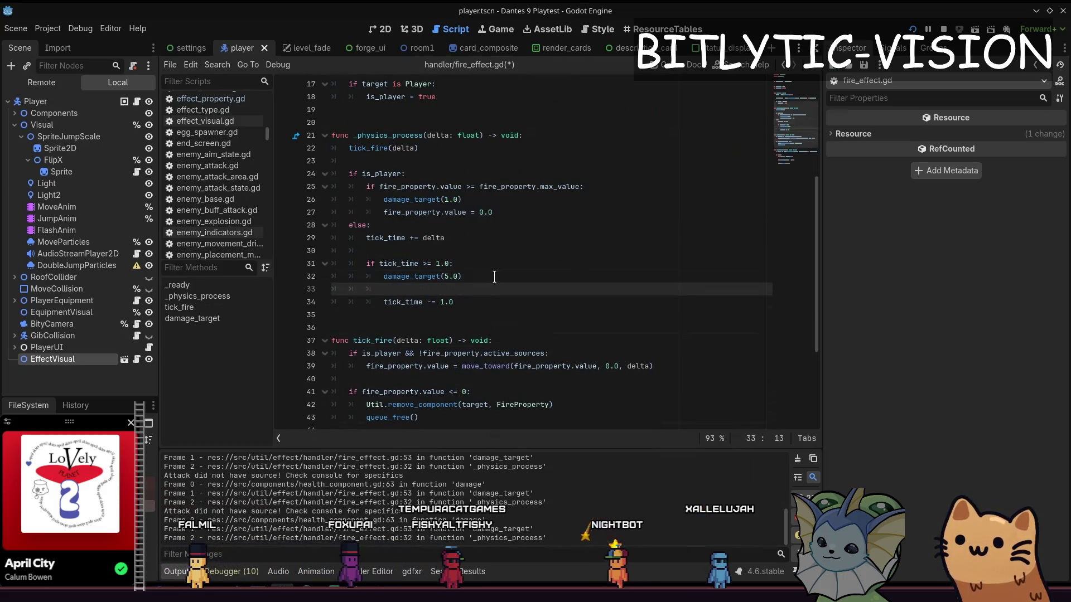
pyautogui.write('fire_property.value -= 0.25')
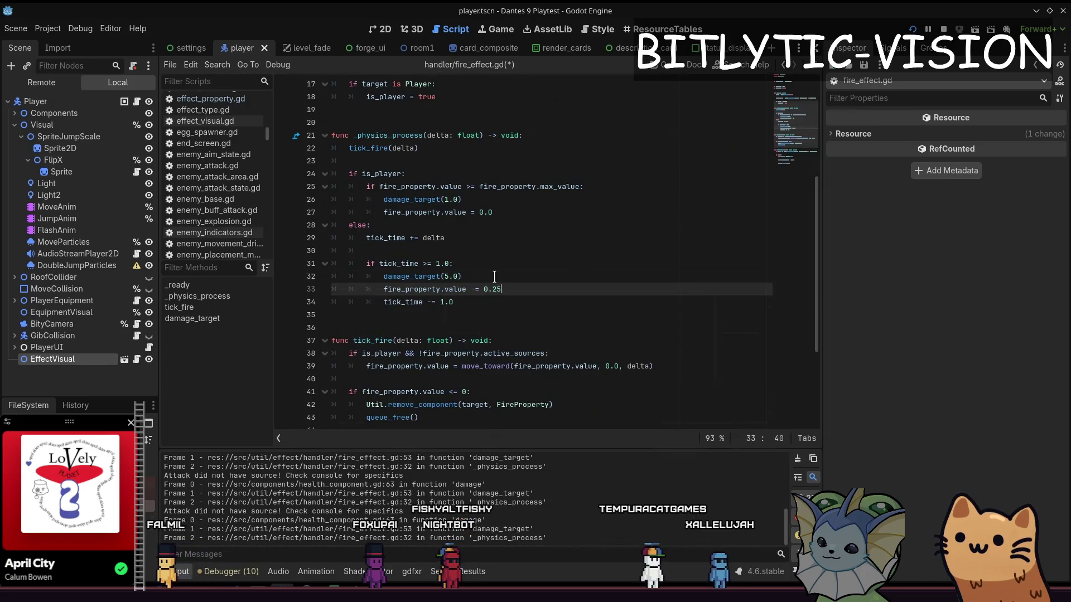
pyautogui.hotkey('ctrl', 's')
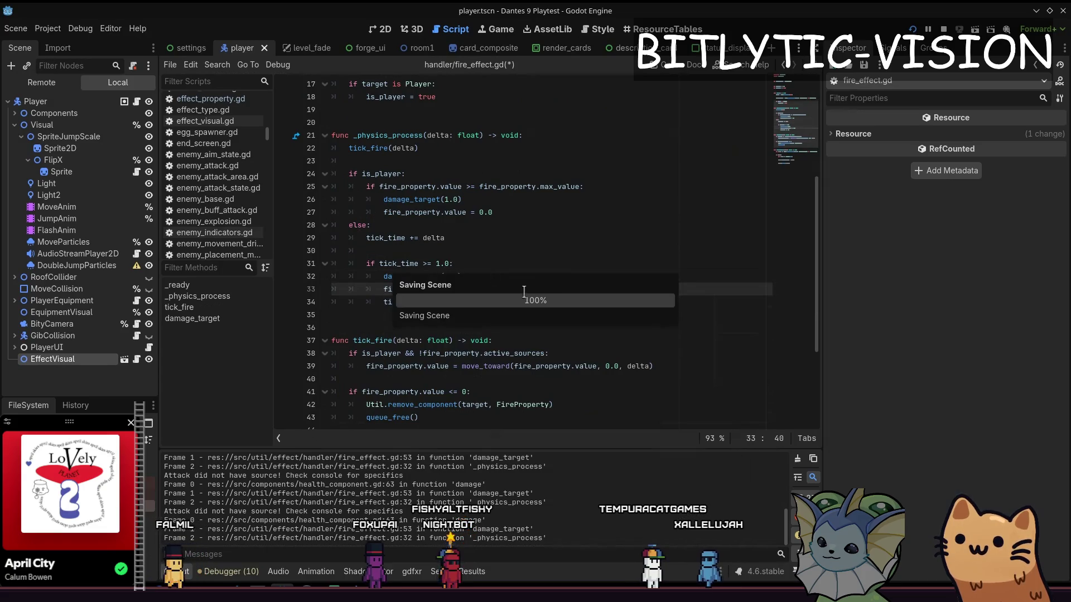
pyautogui.press('F5')
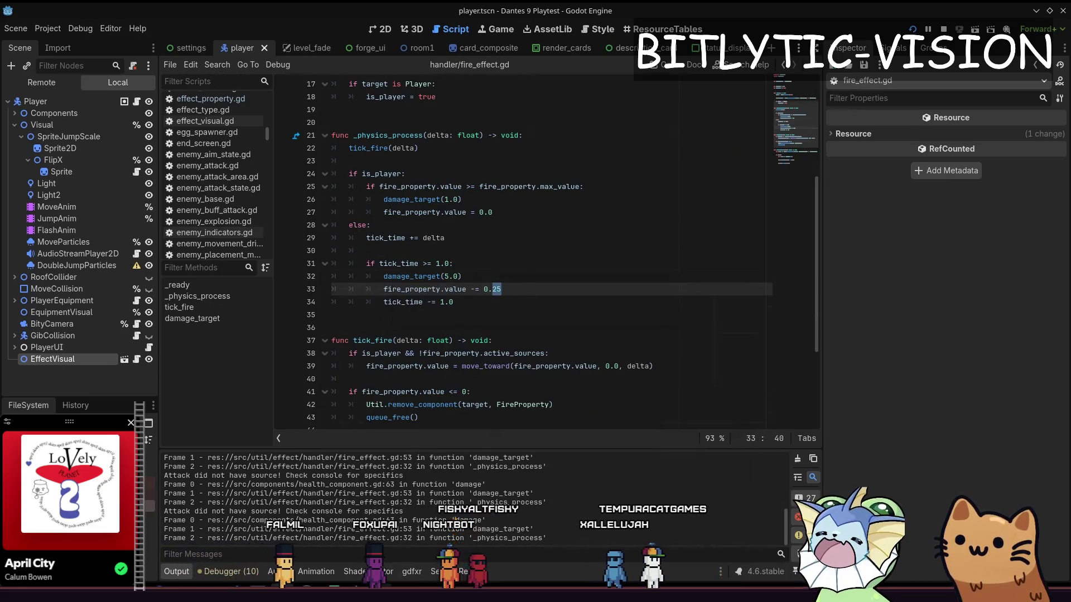
# Step: Walk left and right in the playtest, casting fire blasts
pyautogui.press('a')
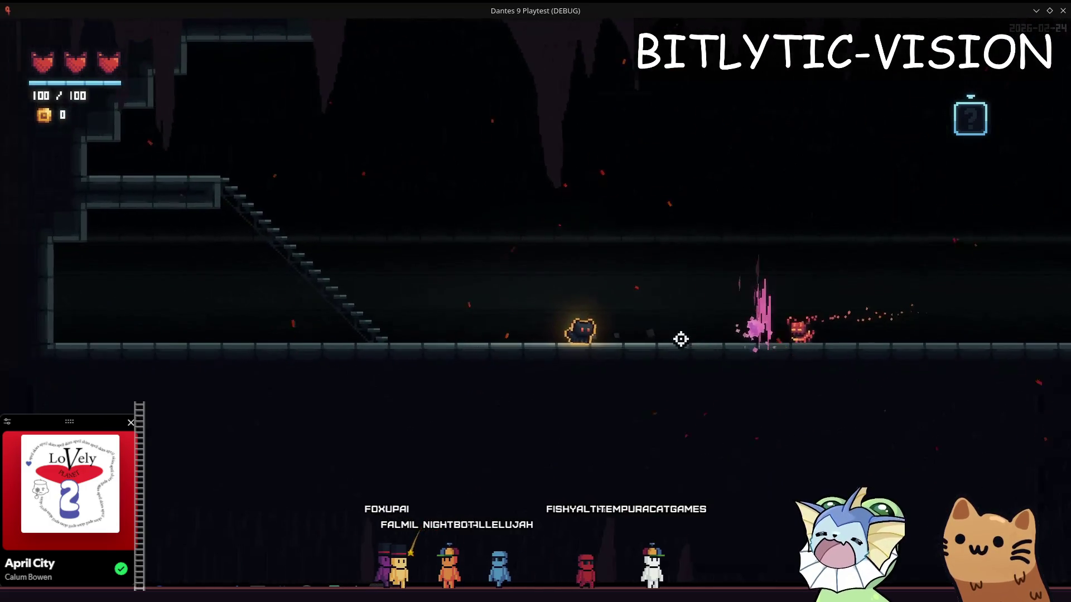
pyautogui.click(681, 337)
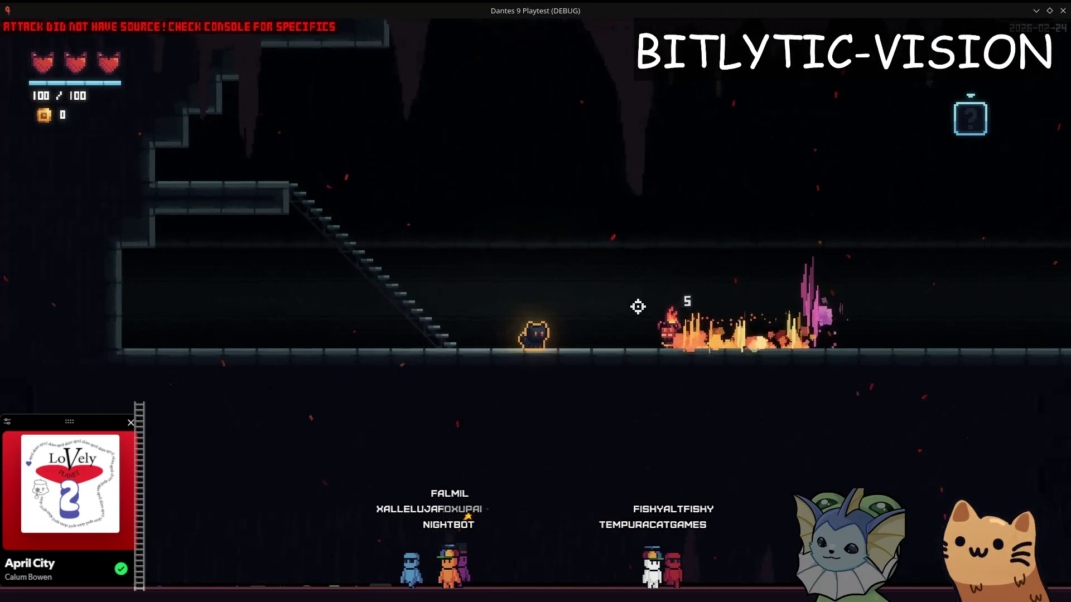
pyautogui.press('d')
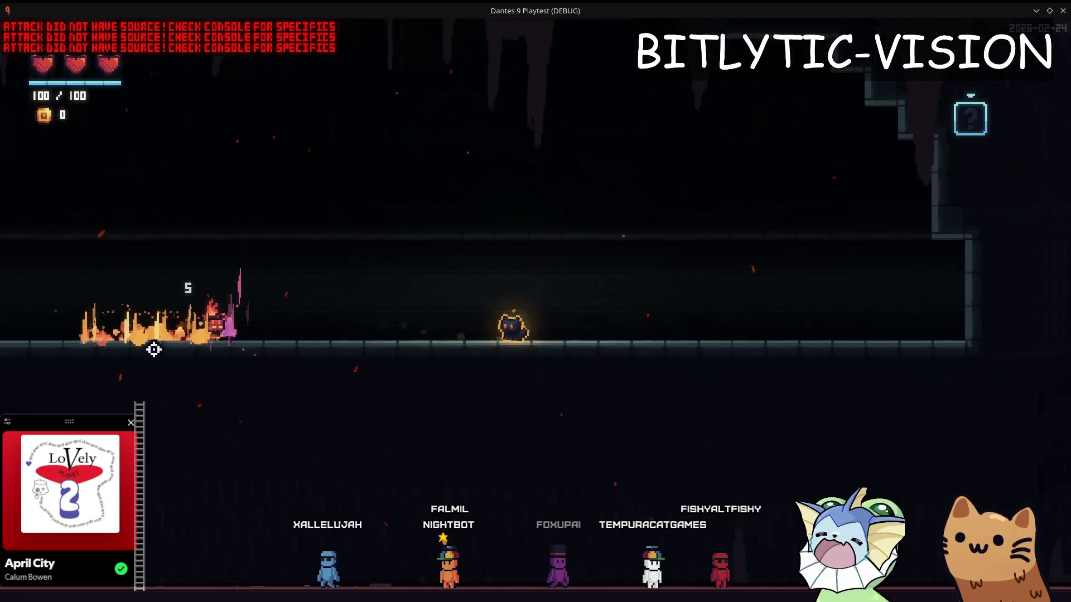
pyautogui.press('d')
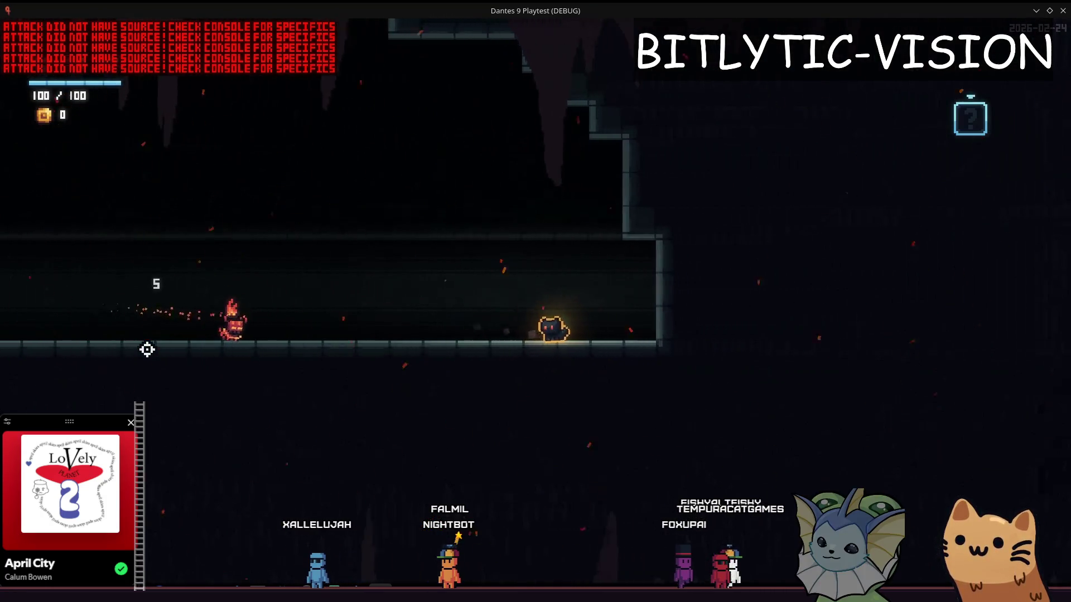
pyautogui.click(147, 349)
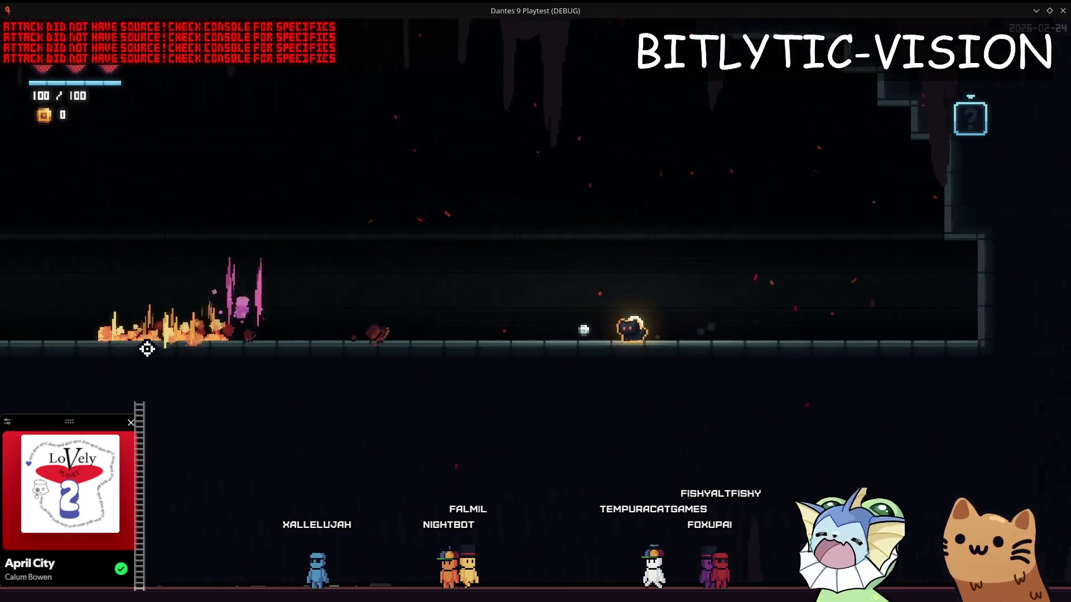
# Step: Spawn an enemy into the level from the debug menu's Enemy > Spawn Enemy list
pyautogui.press('`')
pyautogui.click(119, 232)
pyautogui.click(316, 102)
pyautogui.click(616, 421)
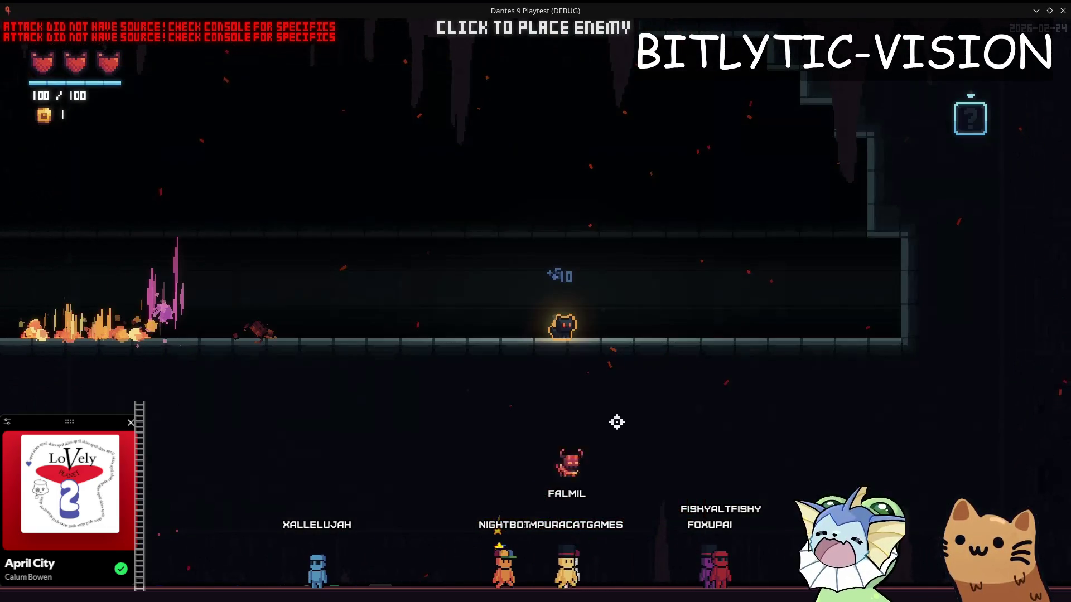
pyautogui.click(770, 319)
pyautogui.press('Escape')
pyautogui.press('Escape')
pyautogui.press('Escape')
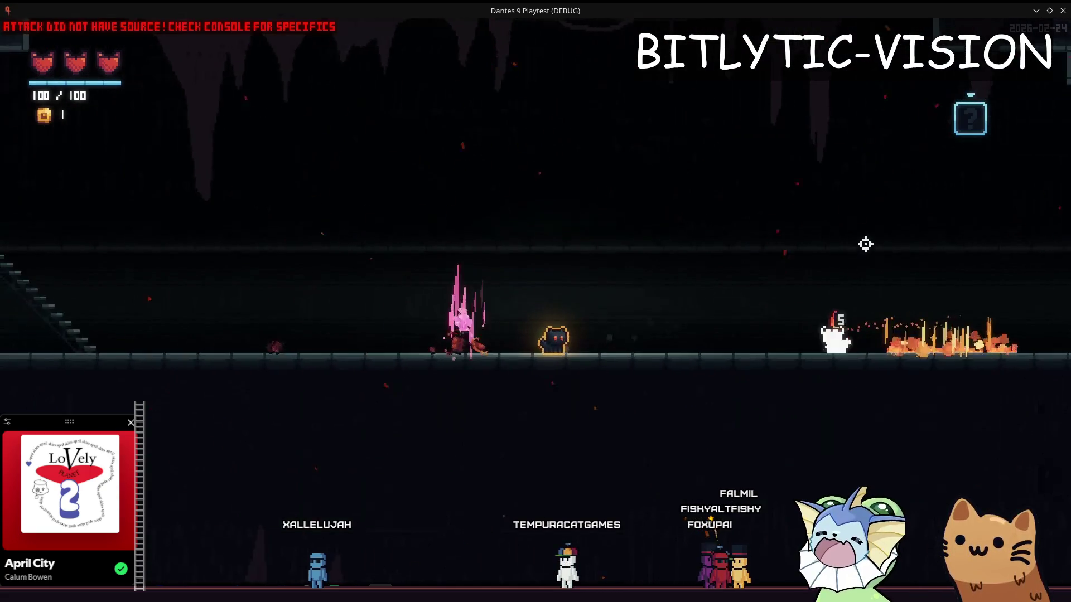
# Step: Run and jump around the level, fighting the spawned demon enemy
pyautogui.press('a')
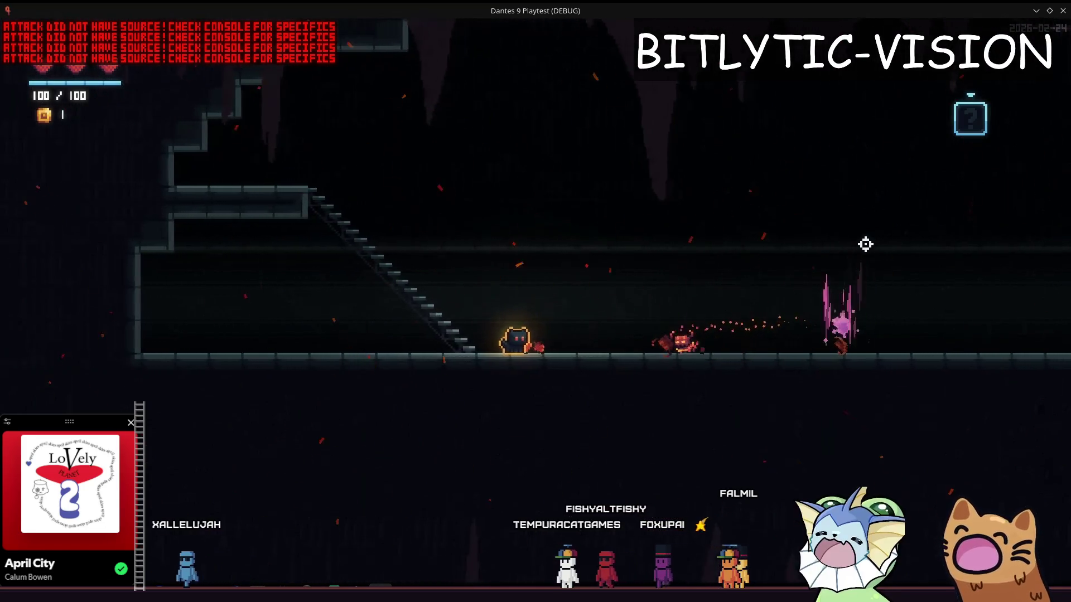
pyautogui.press('space')
pyautogui.press('d')
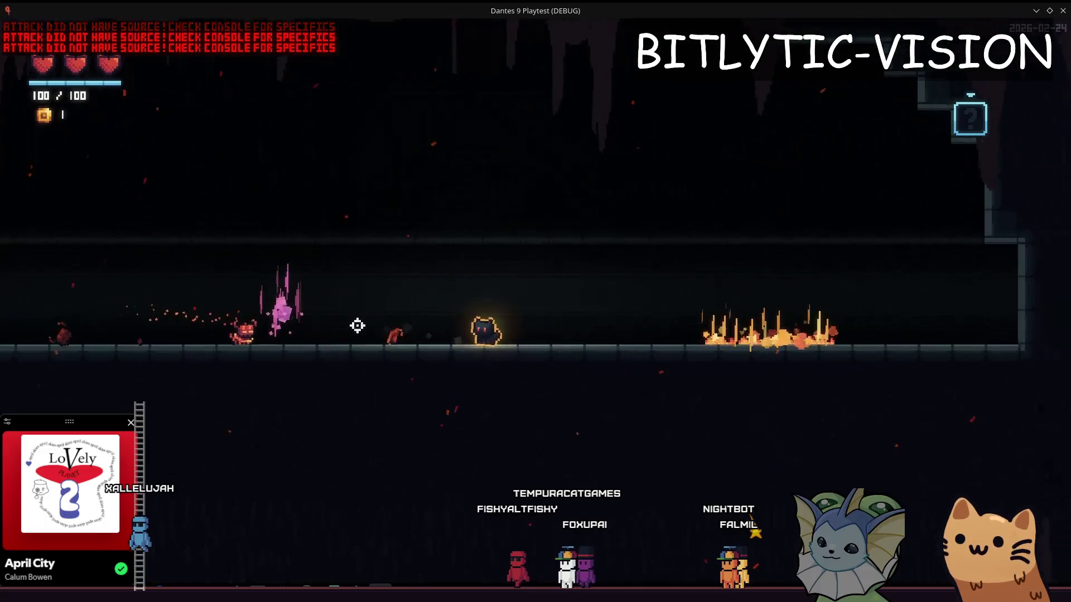
pyautogui.press('d')
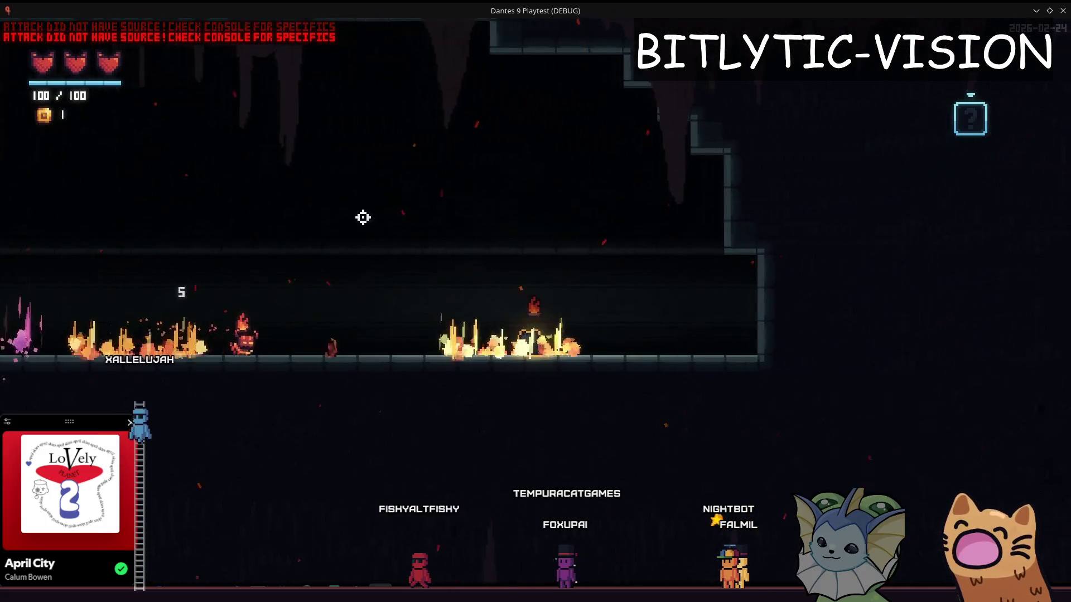
pyautogui.press('d')
pyautogui.press('space')
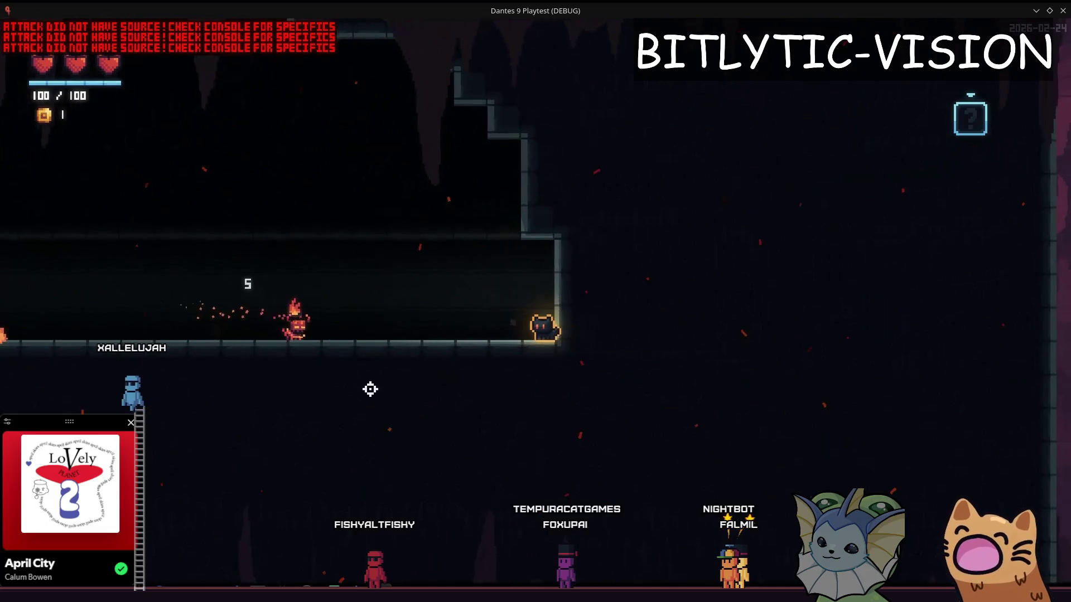
pyautogui.press('a')
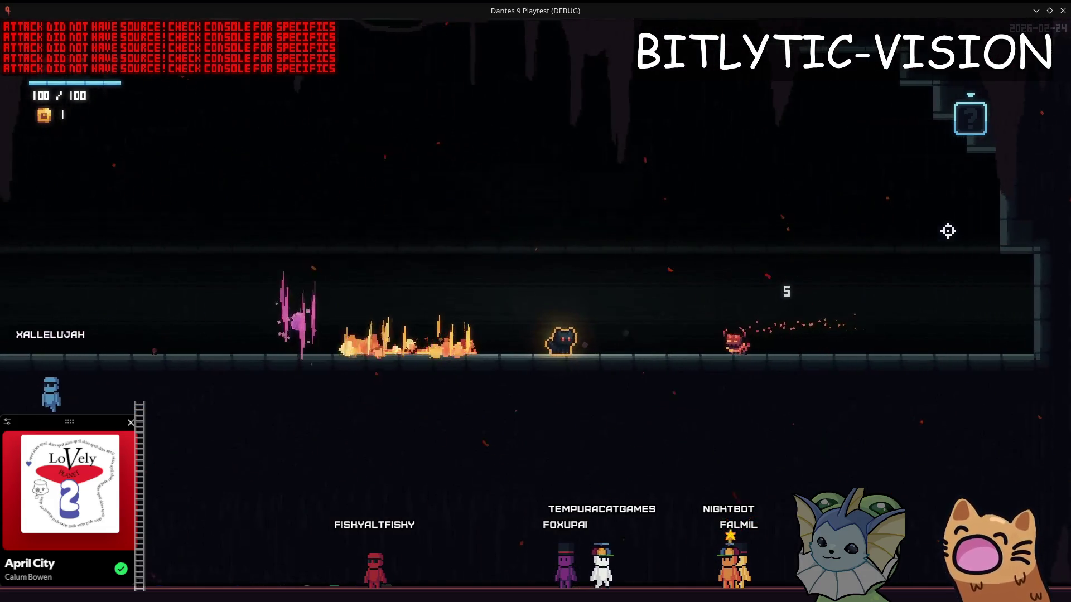
pyautogui.press('d')
pyautogui.press('space')
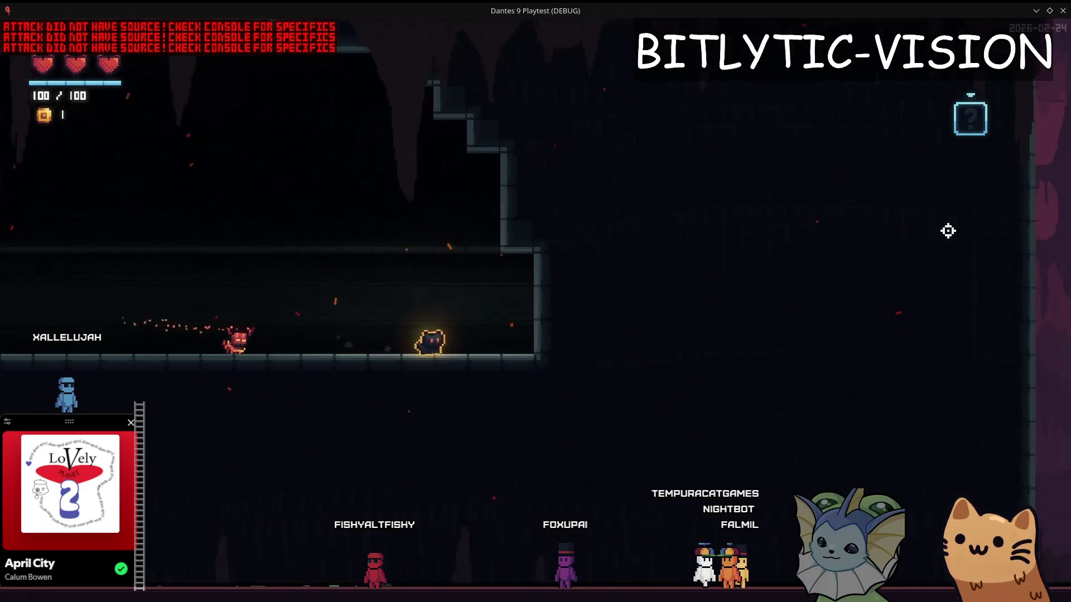
pyautogui.press('space')
pyautogui.press('a')
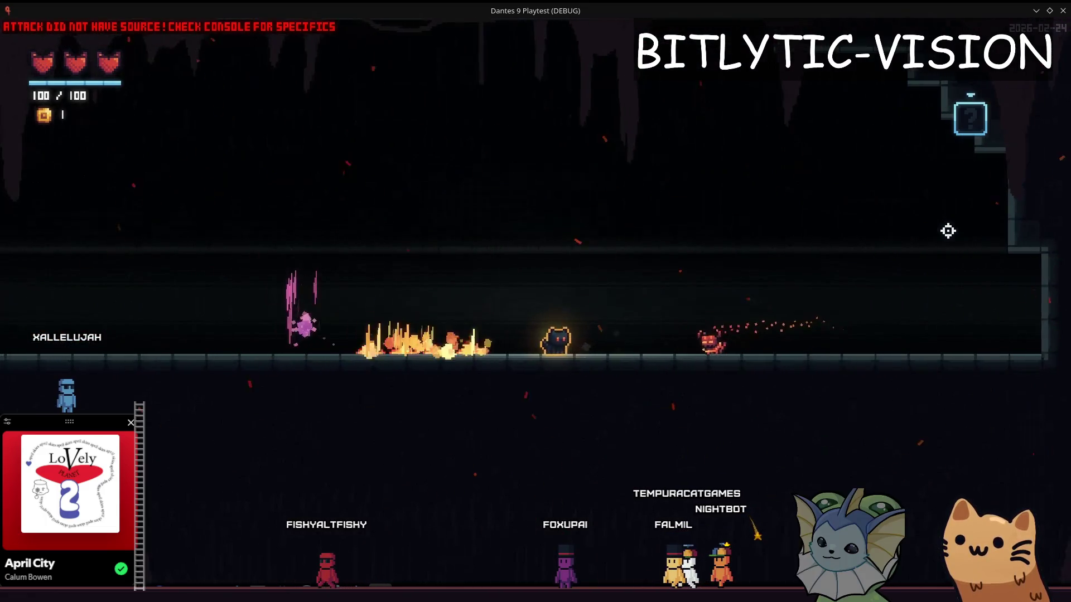
pyautogui.press('a')
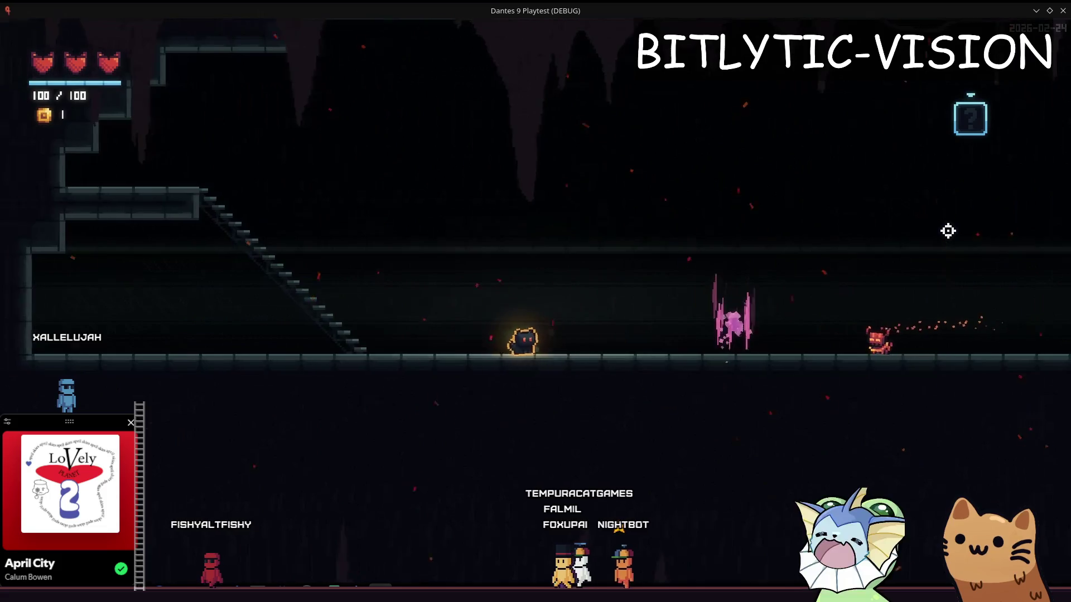
pyautogui.press('d')
pyautogui.press('space')
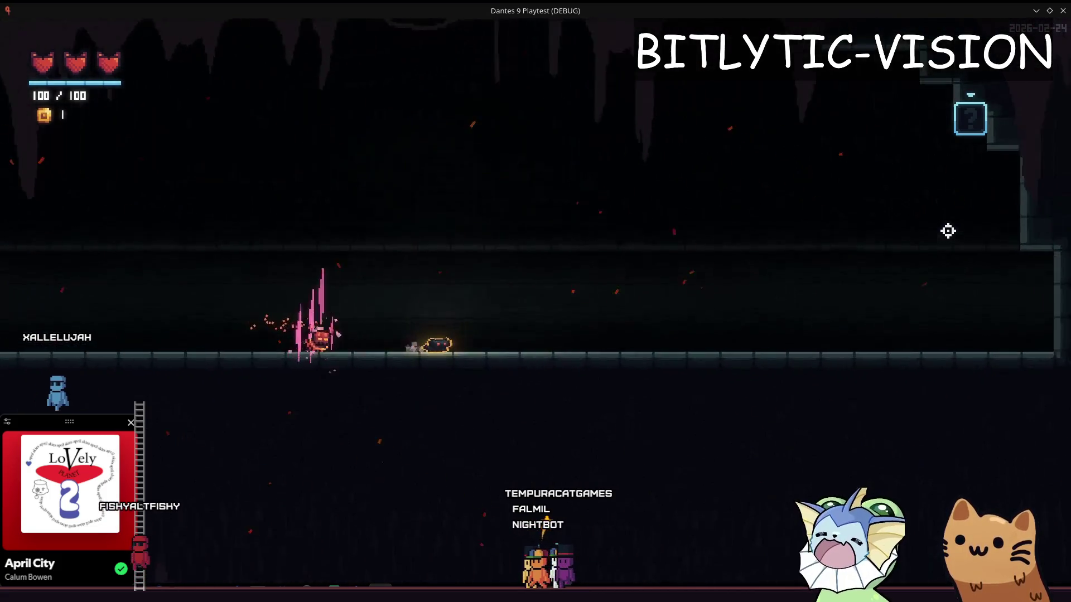
pyautogui.press('d')
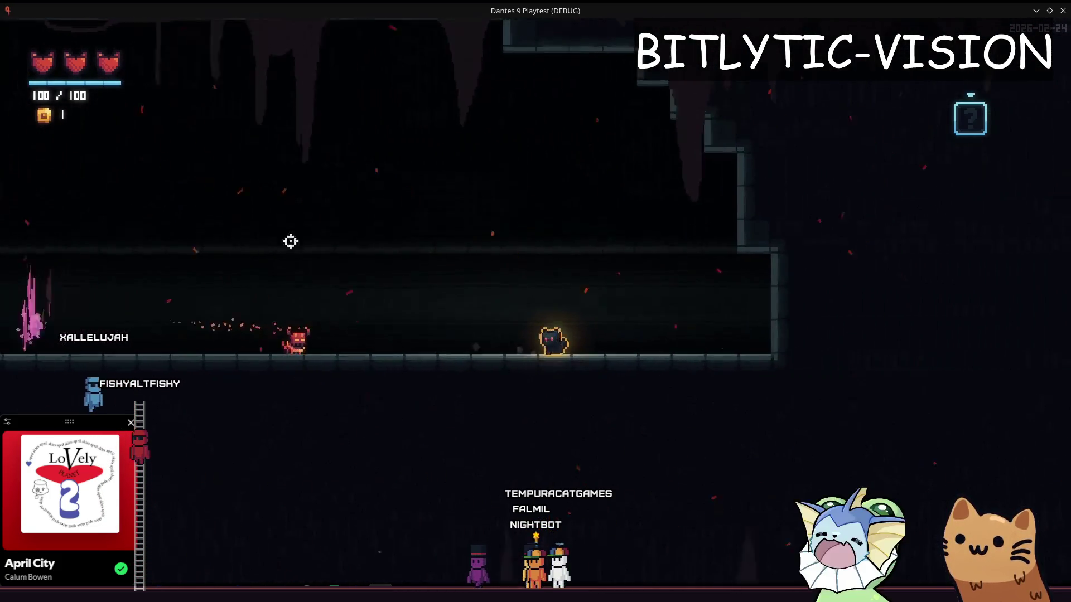
# Step: Open the weapon card deck, then return to the Godot editor with F8
pyautogui.press('Tab')
pyautogui.press('F8')
pyautogui.scroll(-3, 572, 227)
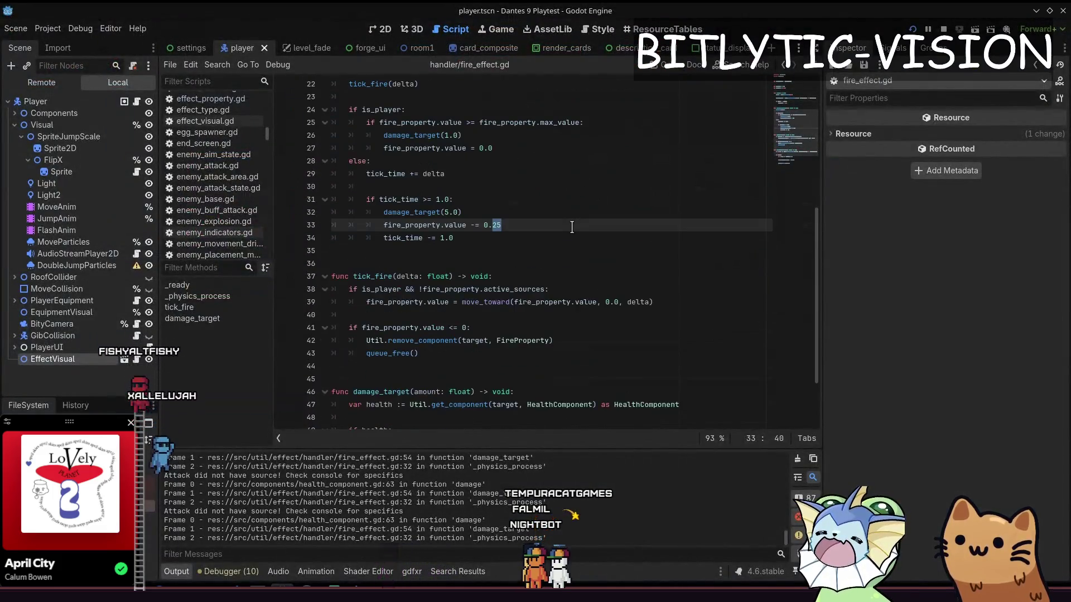
# Step: Quick-open the effect_visual.tscn scene
pyautogui.hotkey('shift', 'alt', 'o')
pyautogui.write('effect_visual')
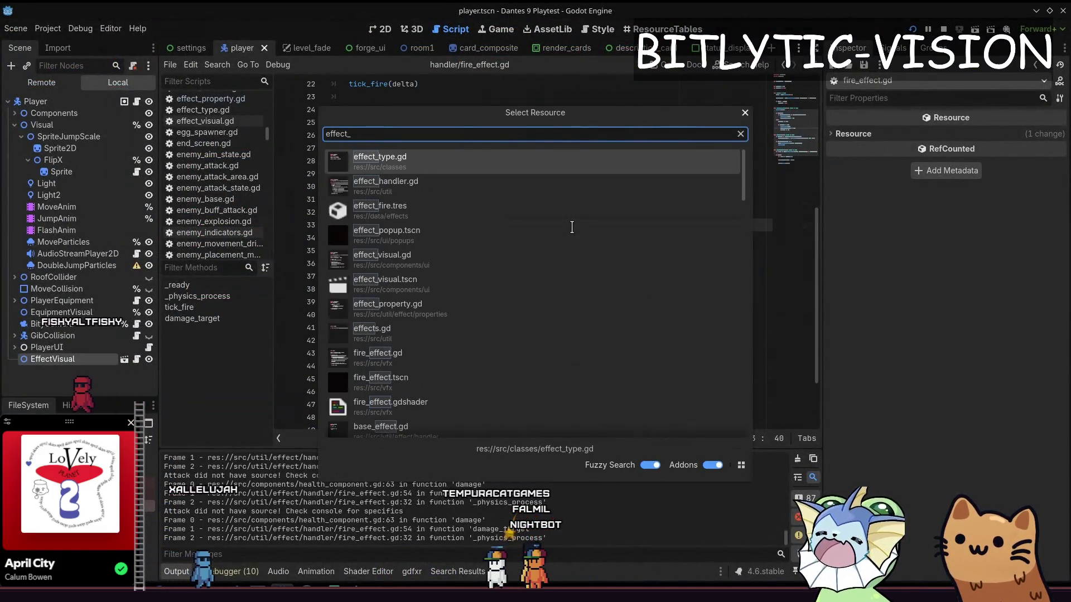
pyautogui.write('tscn')
pyautogui.press('Return')
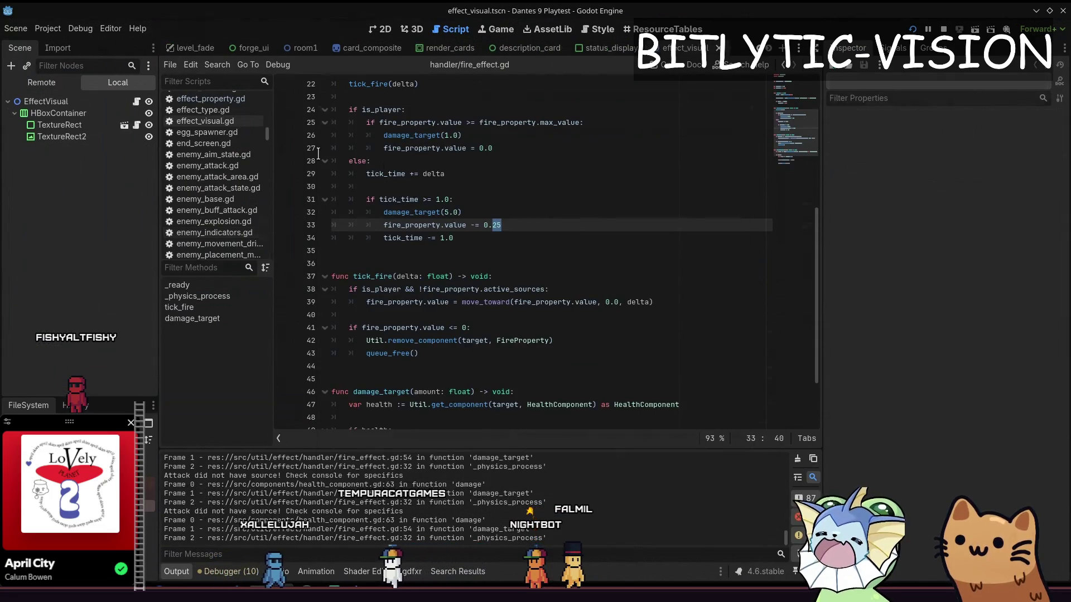
pyautogui.click(500, 228)
# Step: Open fire_effect.tscn and look at the script on EnemyFireEffect
pyautogui.hotkey('ctrl', 'shift', 'o')
pyautogui.write('fire_effect.tscn')
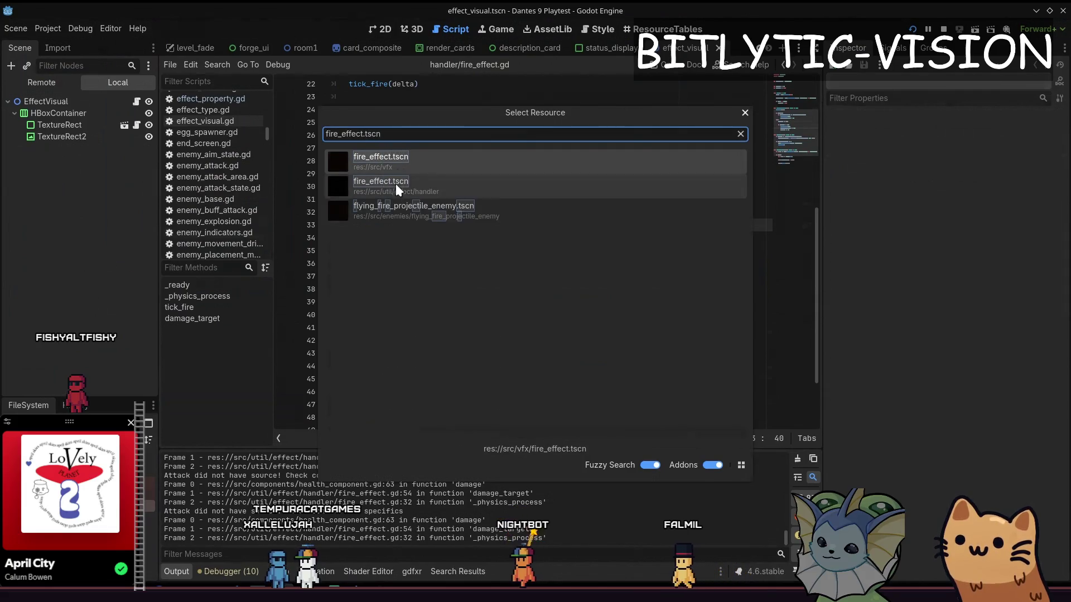
pyautogui.press('Return')
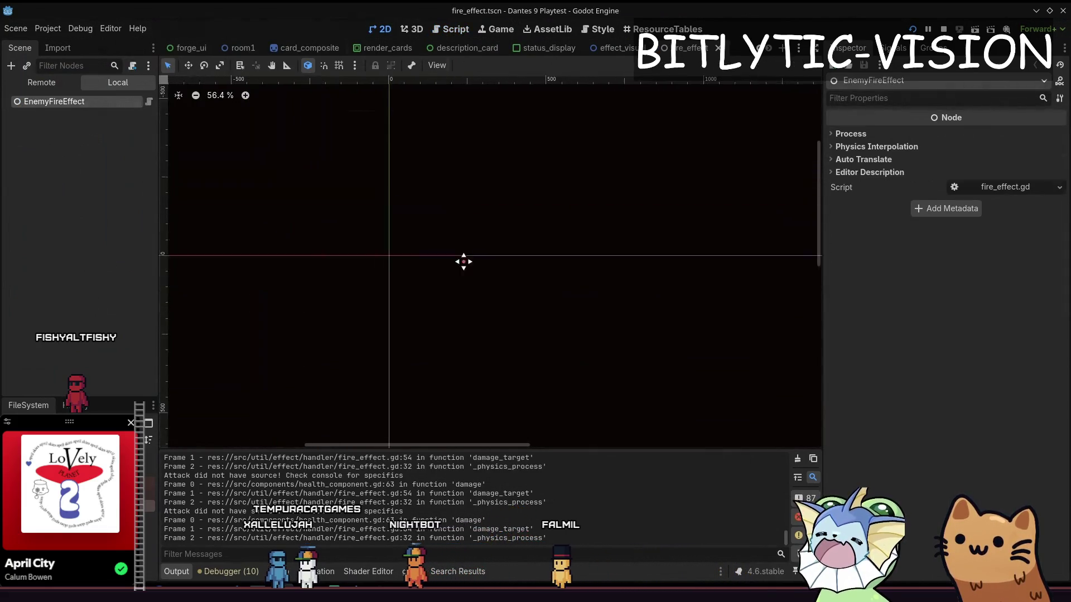
pyautogui.click(149, 101)
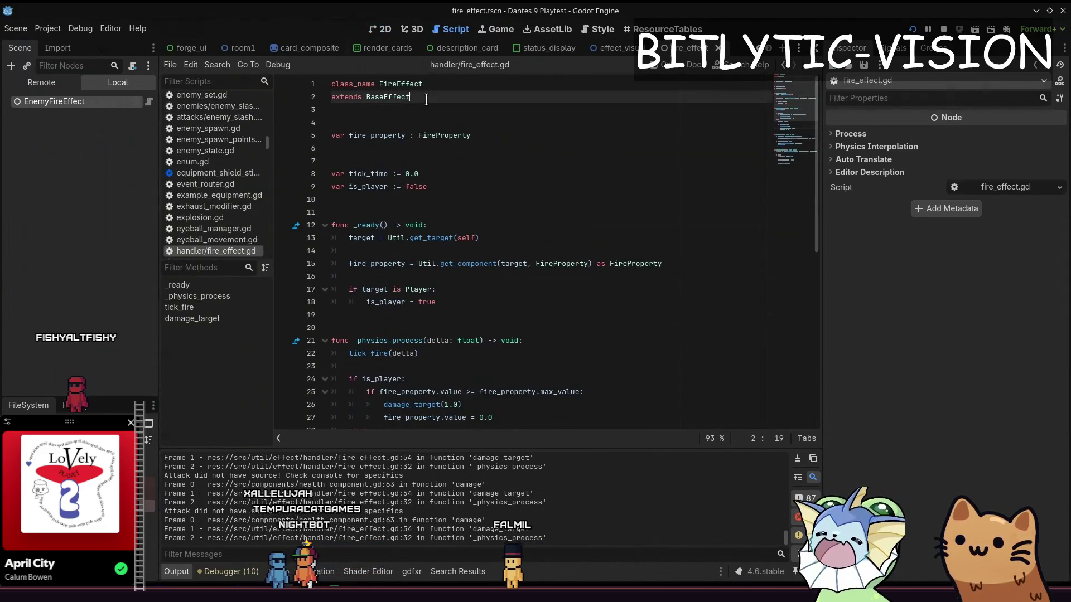
pyautogui.click(387, 29)
# Step: Change the EnemyFireEffect root node's type to Node2D
pyautogui.rightClick(59, 94)
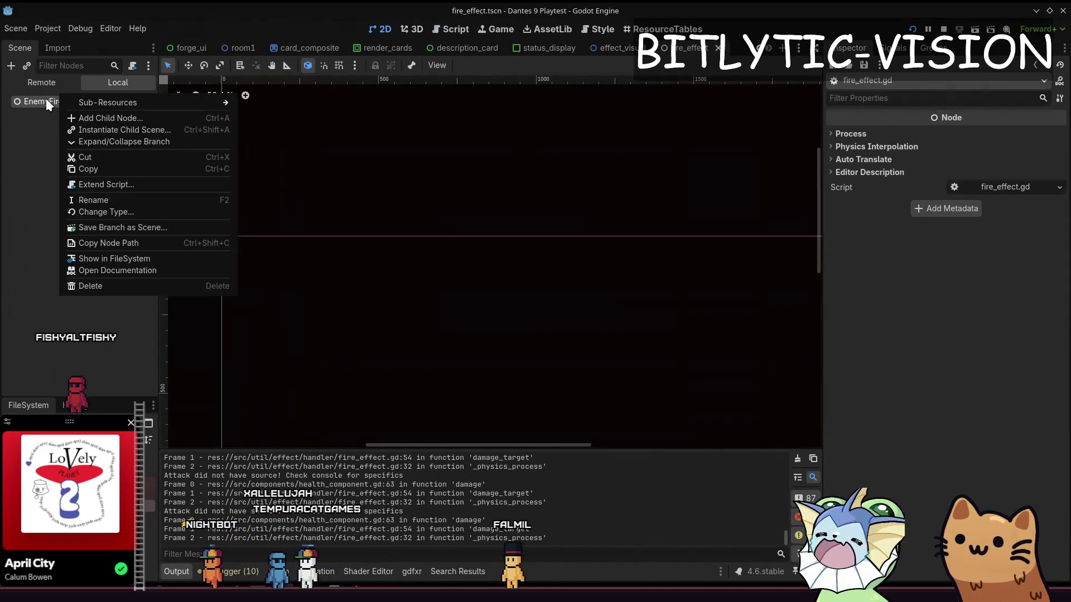
pyautogui.click(96, 212)
pyautogui.write('node2d')
pyautogui.press('Return')
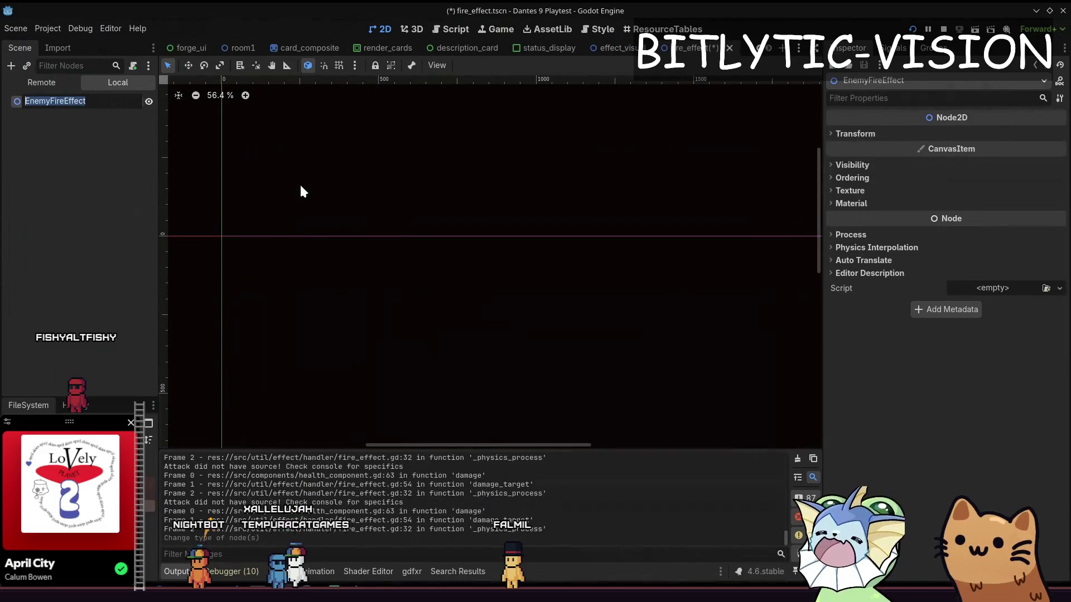
pyautogui.hotkey('ctrl', 'a')
# Step: Add a GPUParticles2D child and give it a new GradientTexture2D texture
pyautogui.write('gpuparticles2d')
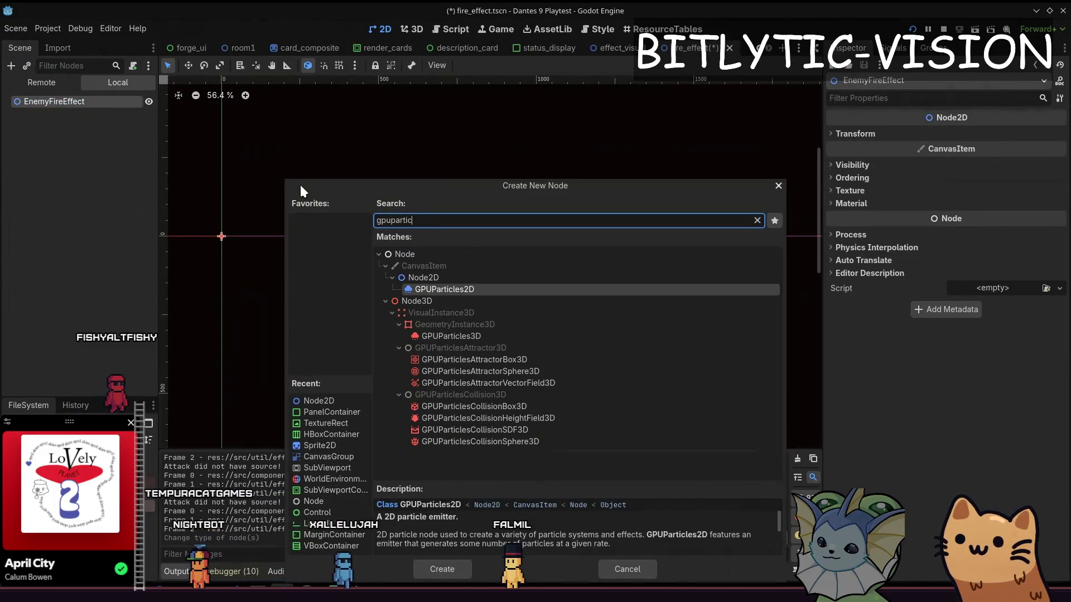
pyautogui.press('Return')
pyautogui.click(976, 197)
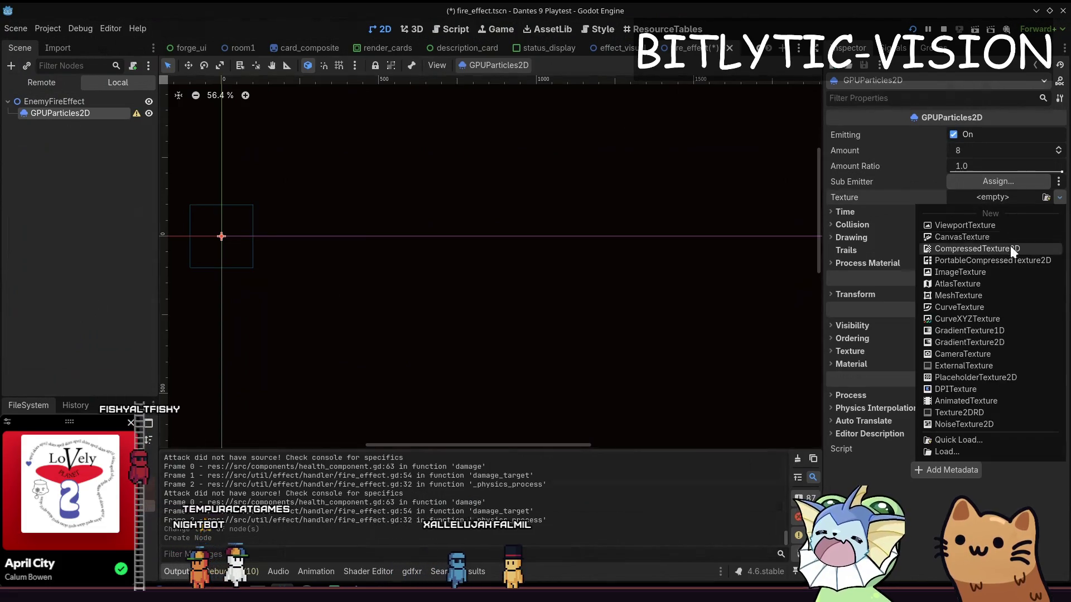
pyautogui.click(973, 344)
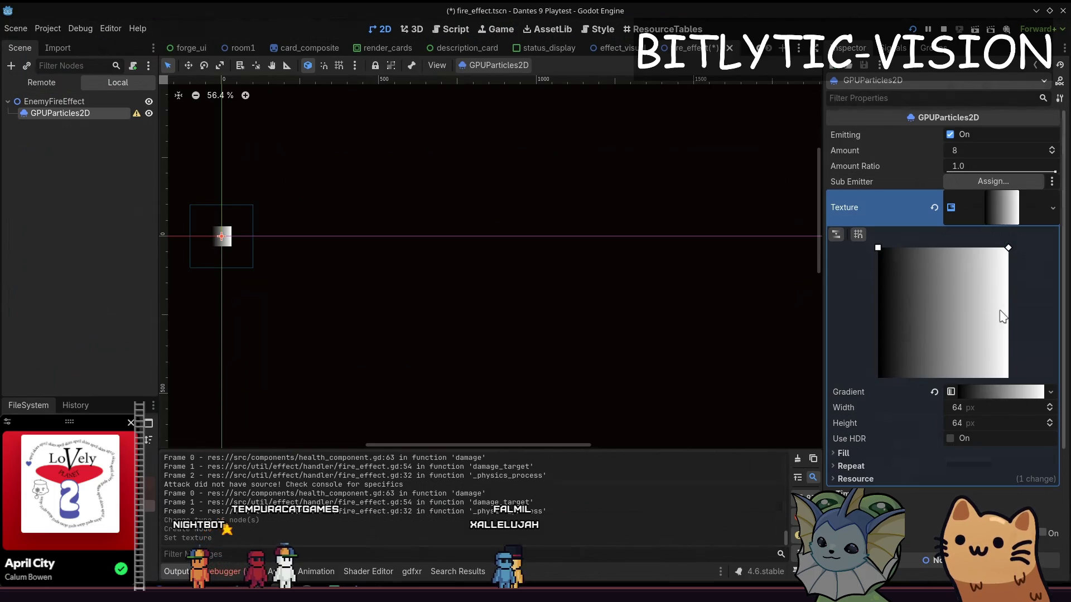
# Step: Move the gradient end point to the centre and set Constant interpolation
pyautogui.moveTo(1008, 250); pyautogui.dragTo(941, 313)
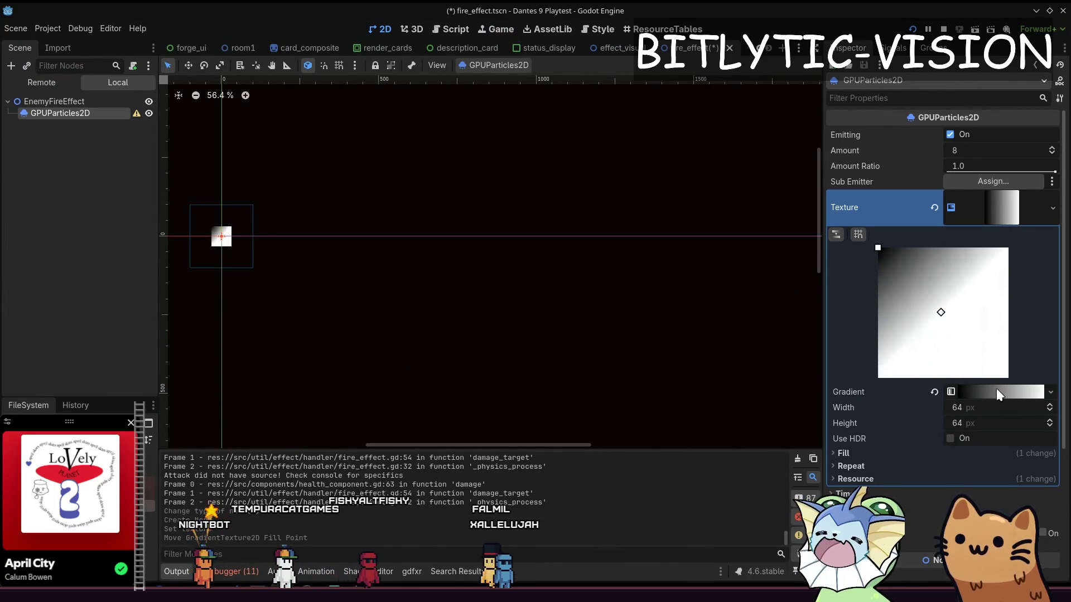
pyautogui.click(997, 393)
pyautogui.click(926, 458)
pyautogui.scroll(-3, 936, 407)
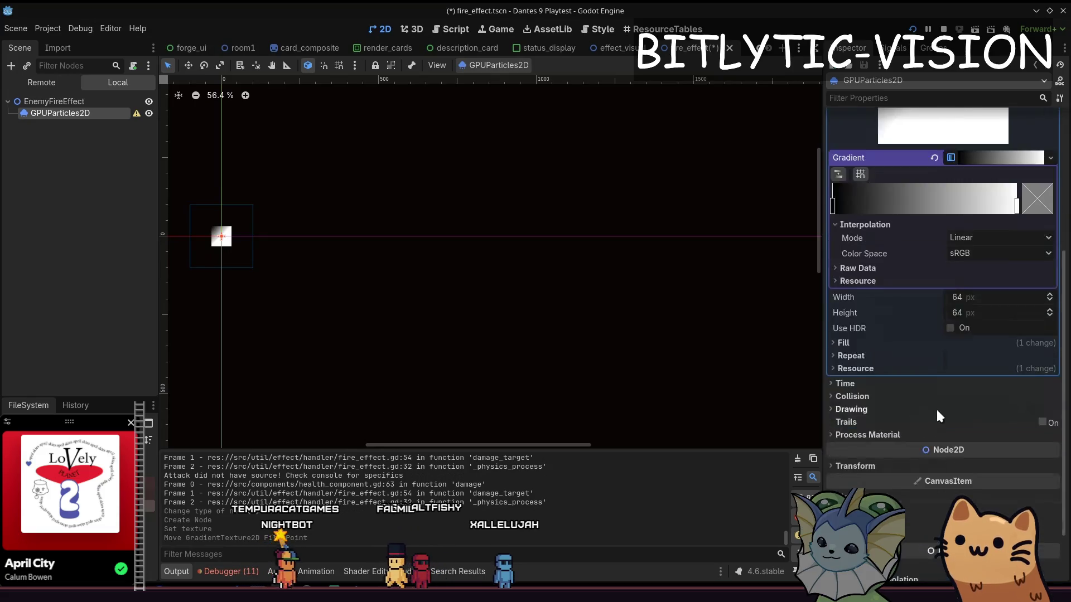
pyautogui.click(981, 325)
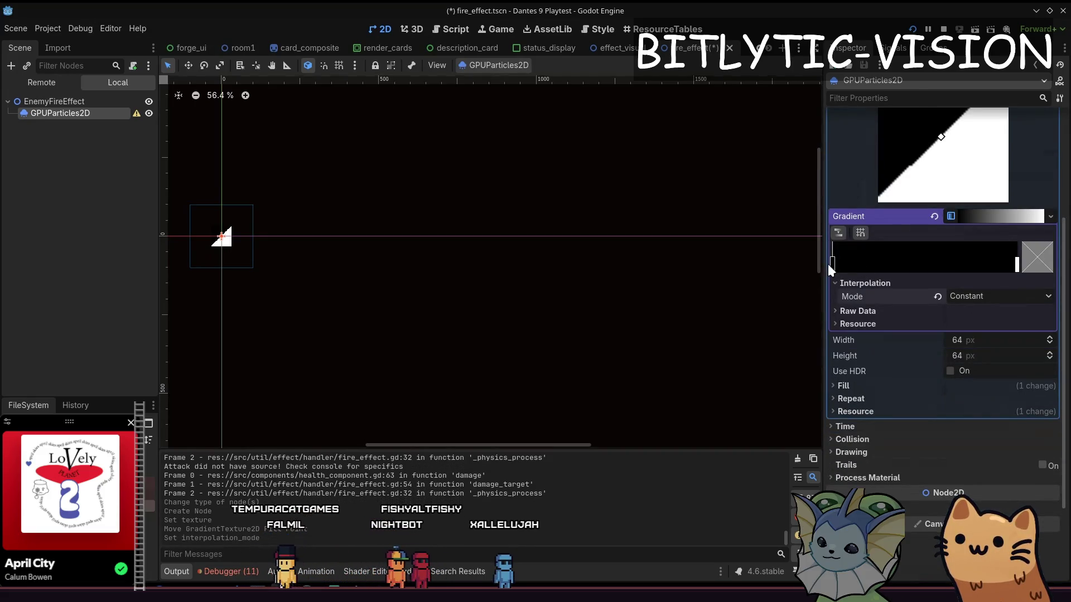
# Step: Shift a gradient stop left and set the fill start to 0.5, 0.5
pyautogui.moveTo(1016, 269); pyautogui.dragTo(913, 265)
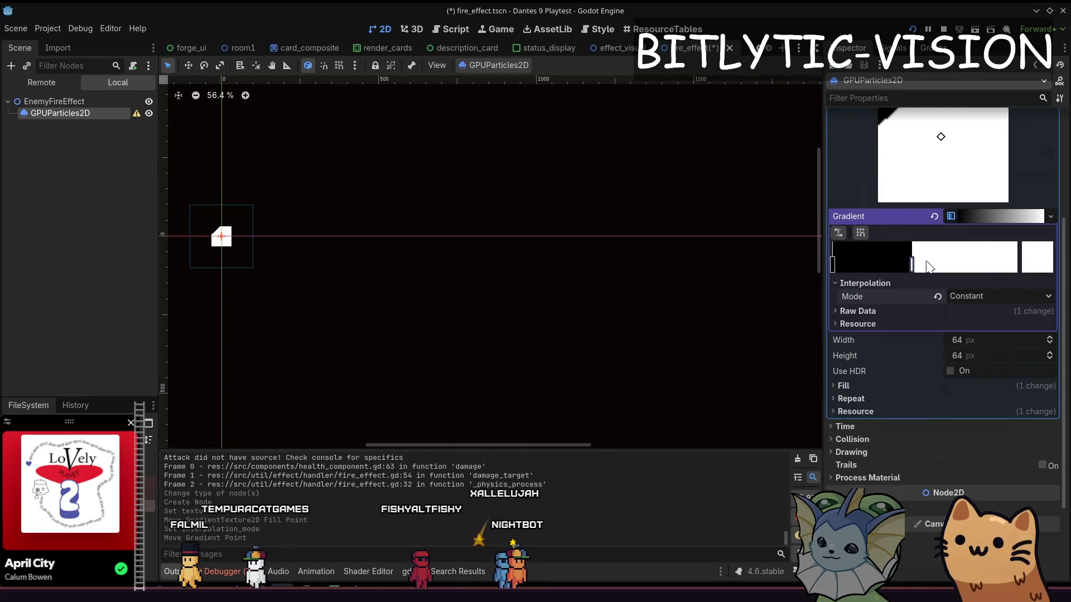
pyautogui.click(913, 386)
pyautogui.click(997, 398)
pyautogui.click(1000, 413)
pyautogui.press('Tab')
pyautogui.press('Tab')
pyautogui.press('Tab')
pyautogui.hotkey('shift', 'Tab')
pyautogui.hotkey('shift', 'Tab')
pyautogui.press('Tab')
pyautogui.write('0.5')
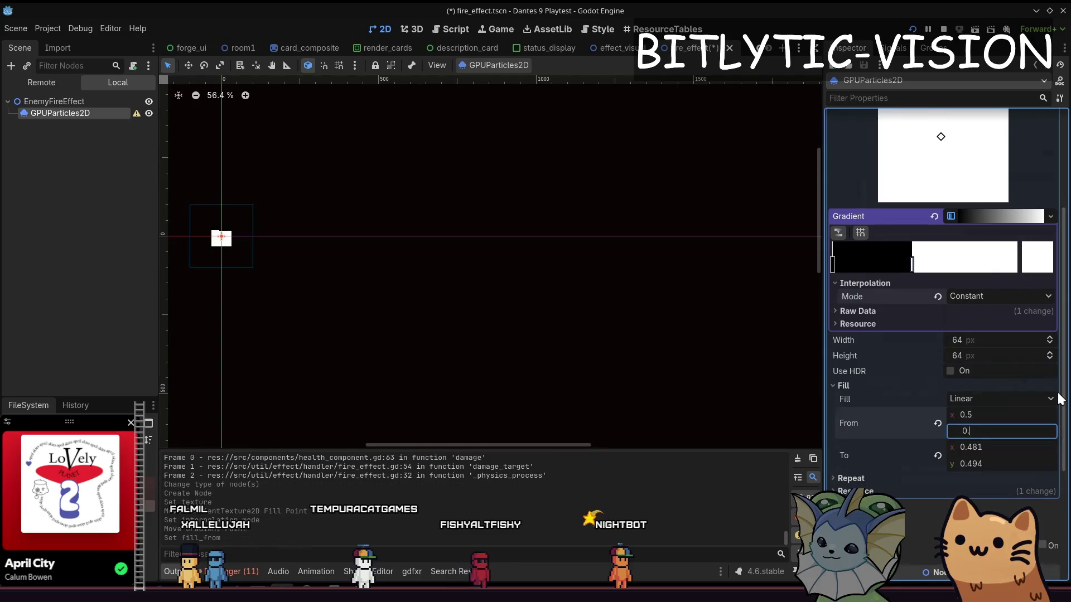
pyautogui.press('Tab')
pyautogui.write('0.5')
pyautogui.press('Tab')
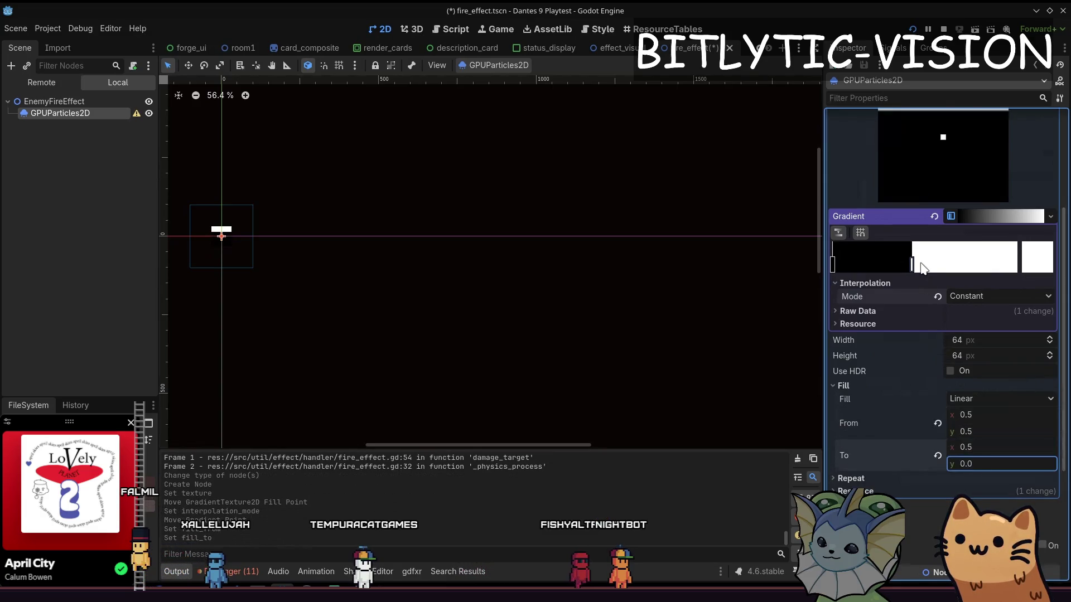
# Step: Recolour the gradient points to transparent in the middle and red outside
pyautogui.click(1041, 260)
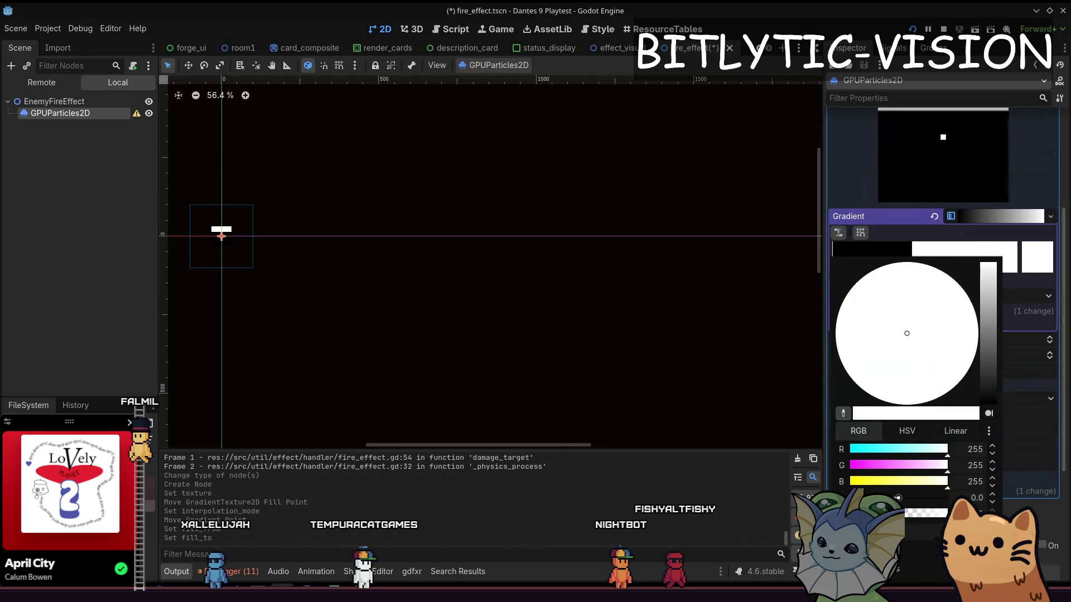
pyautogui.click(828, 255)
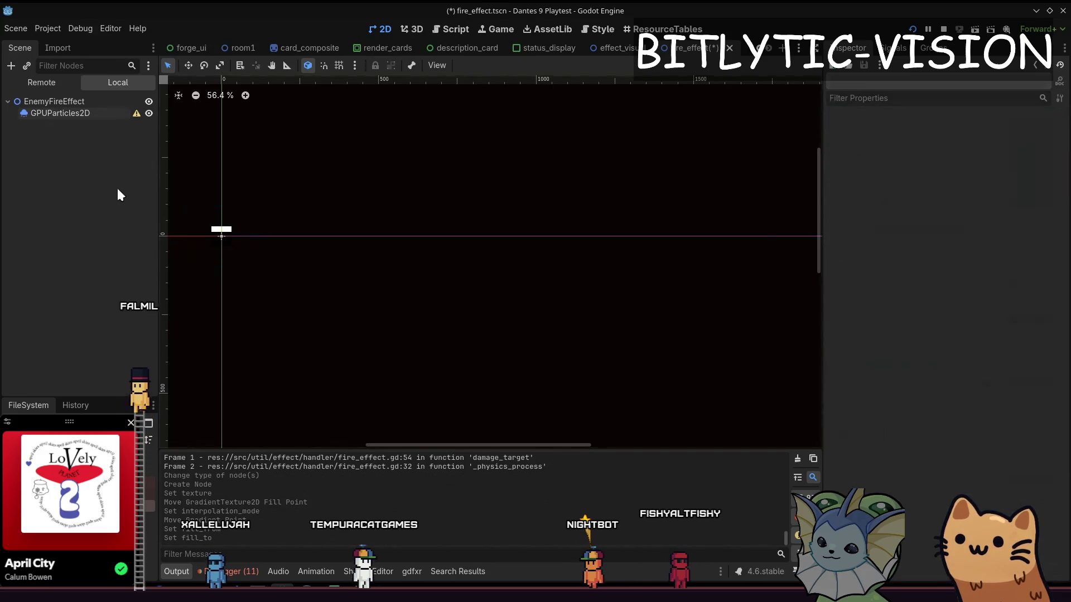
pyautogui.click(70, 114)
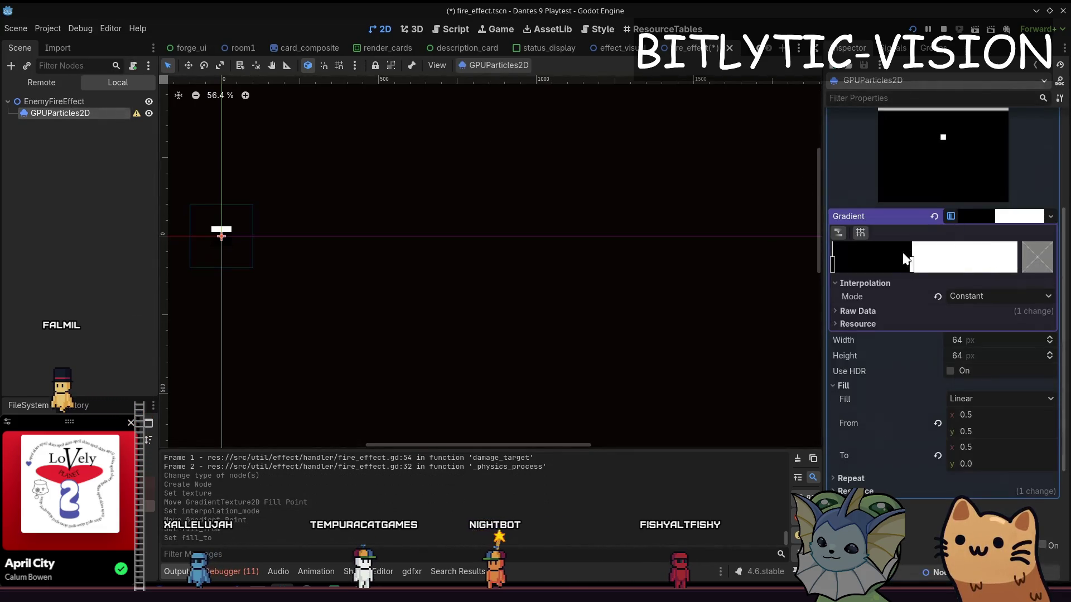
pyautogui.click(1047, 265)
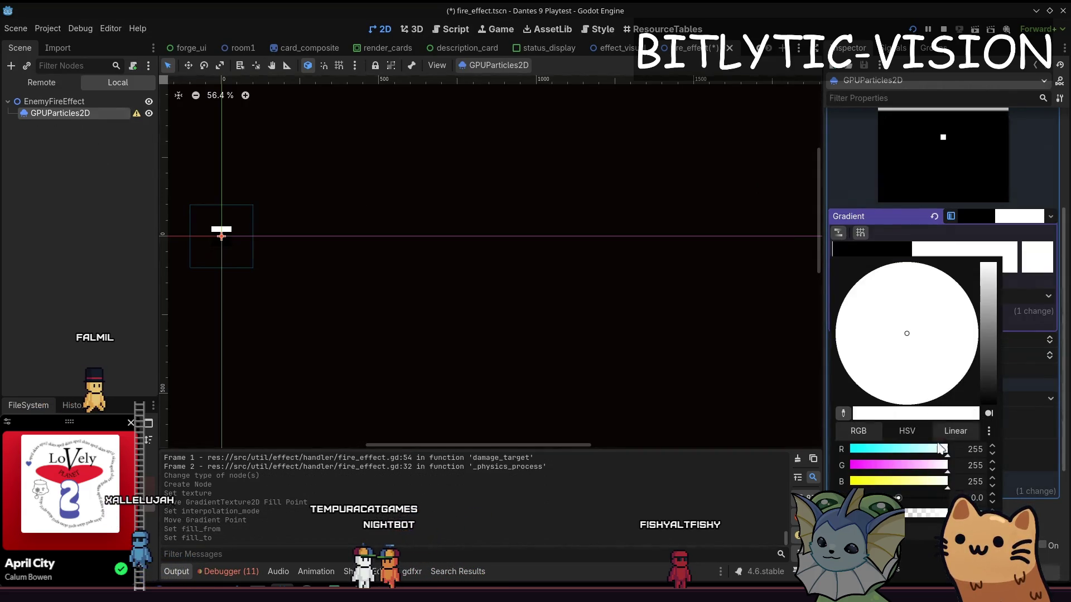
pyautogui.click(1035, 323)
pyautogui.click(835, 268)
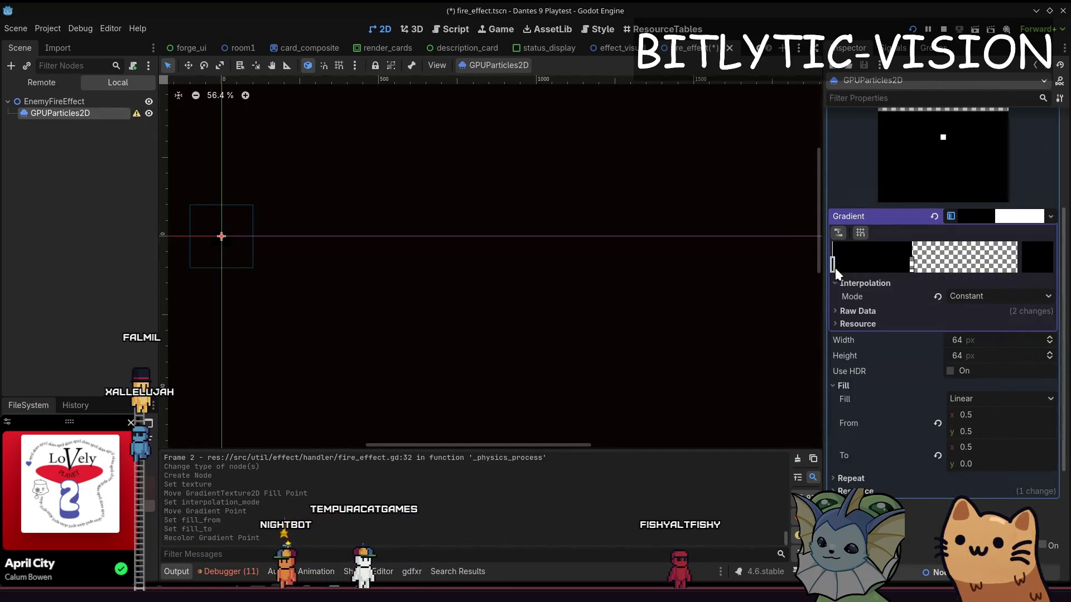
pyautogui.click(1052, 263)
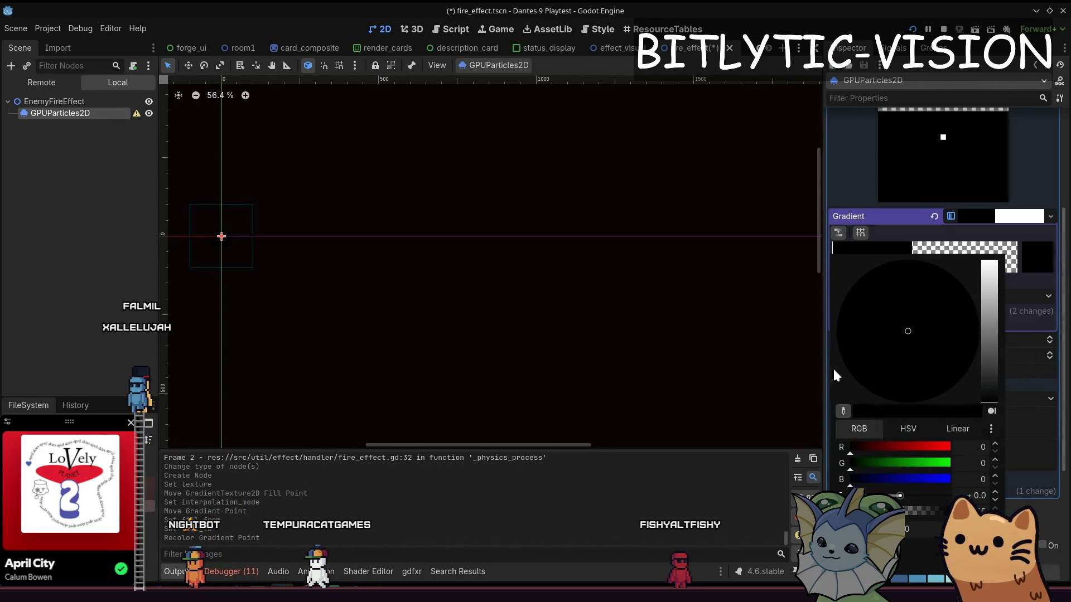
pyautogui.click(1046, 266)
pyautogui.click(1019, 271)
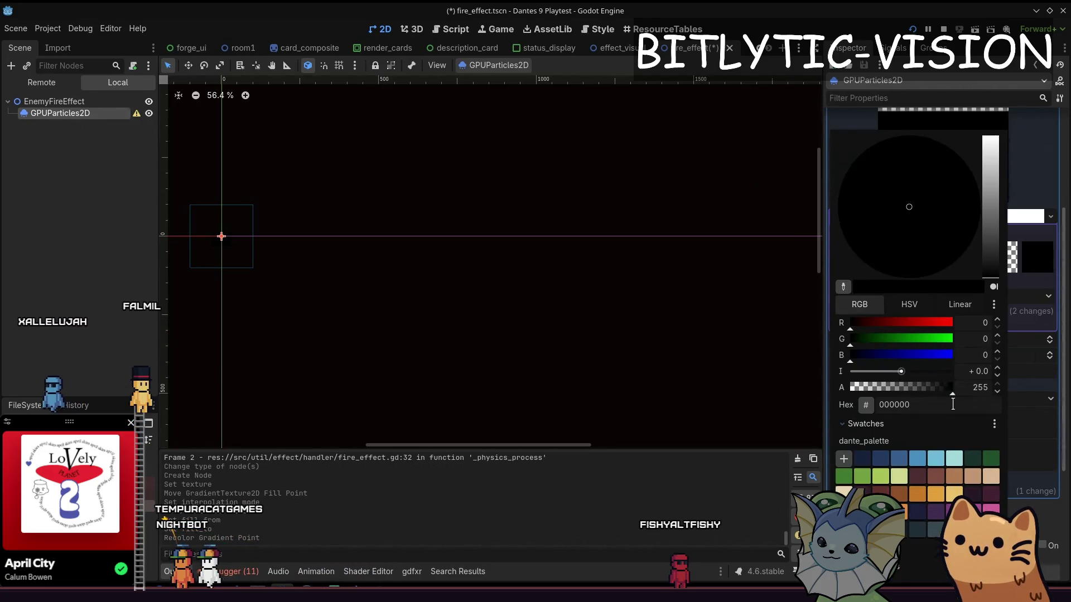
pyautogui.click(1025, 260)
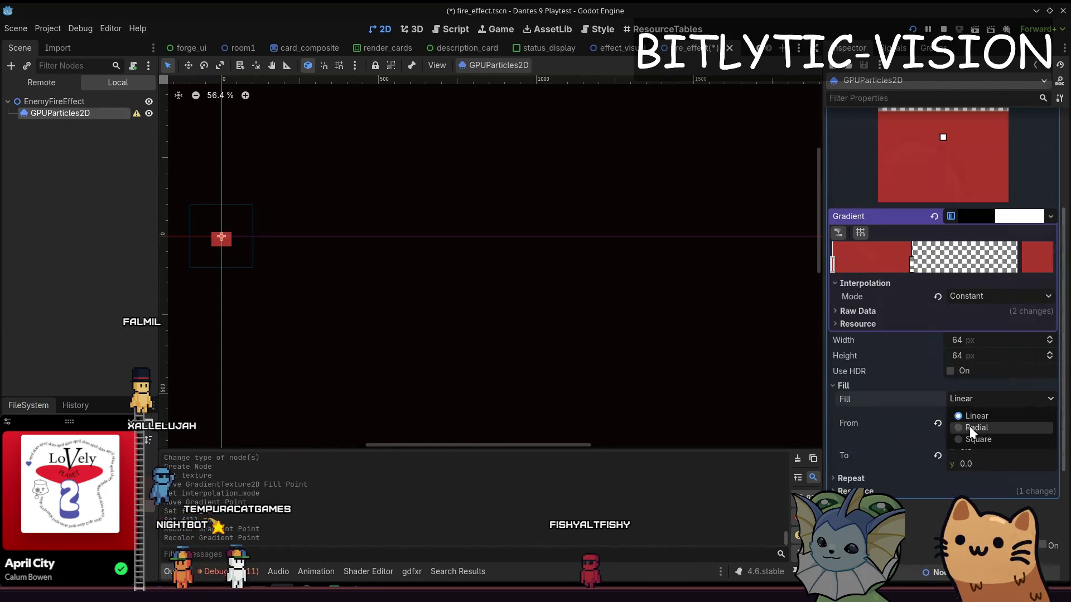
# Step: Switch the gradient fill to Radial and collapse the texture editor
pyautogui.click(969, 426)
pyautogui.scroll(3, 1026, 288)
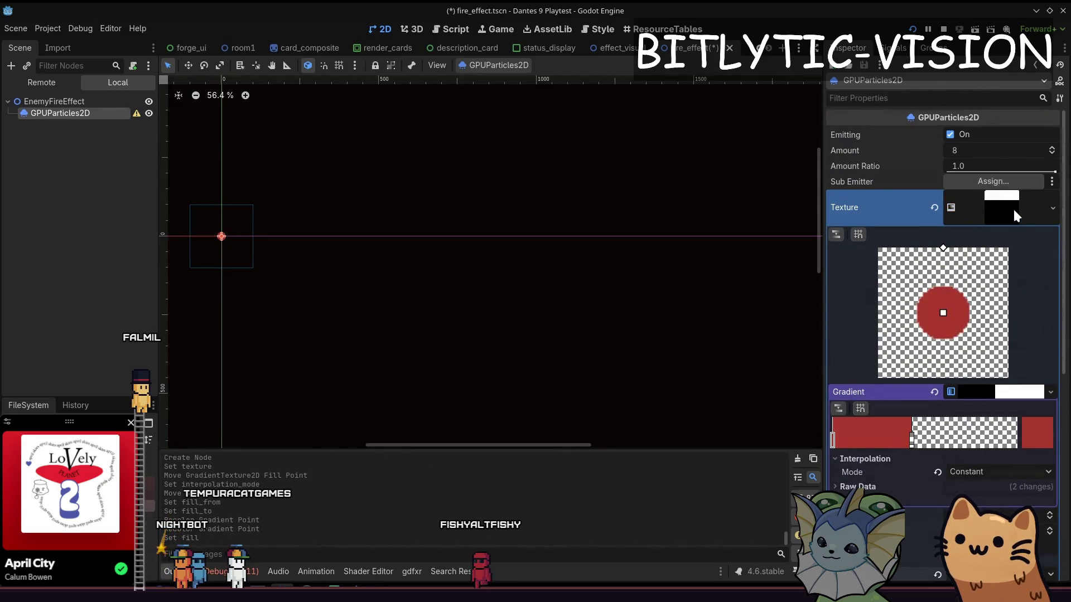
pyautogui.click(1011, 209)
pyautogui.click(878, 284)
# Step: Assign a new ParticleProcessMaterial to the particles
pyautogui.press('f')
pyautogui.click(981, 297)
pyautogui.click(983, 326)
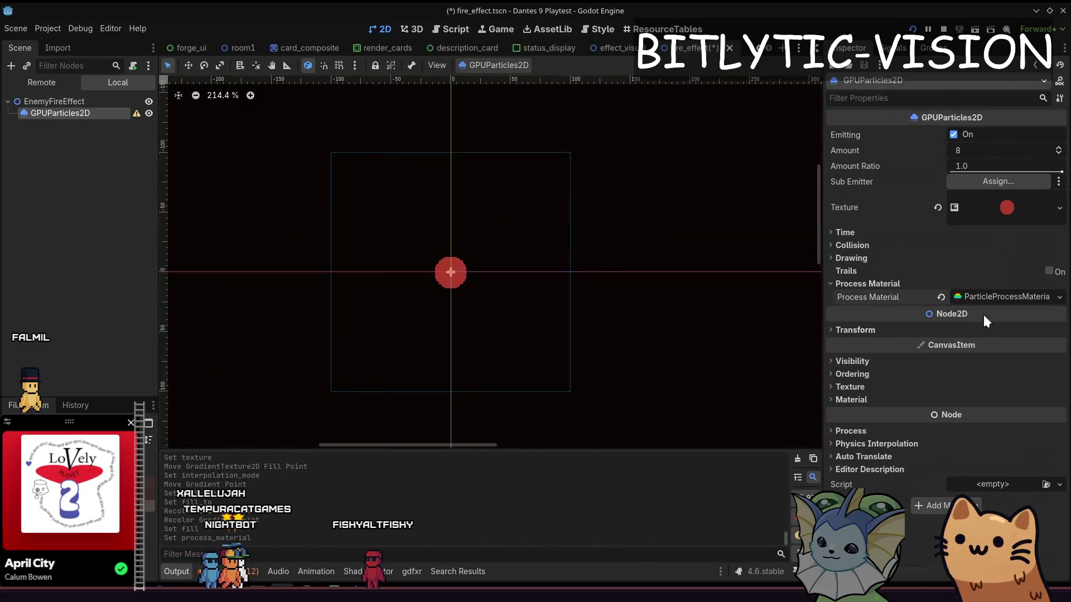
pyautogui.click(956, 329)
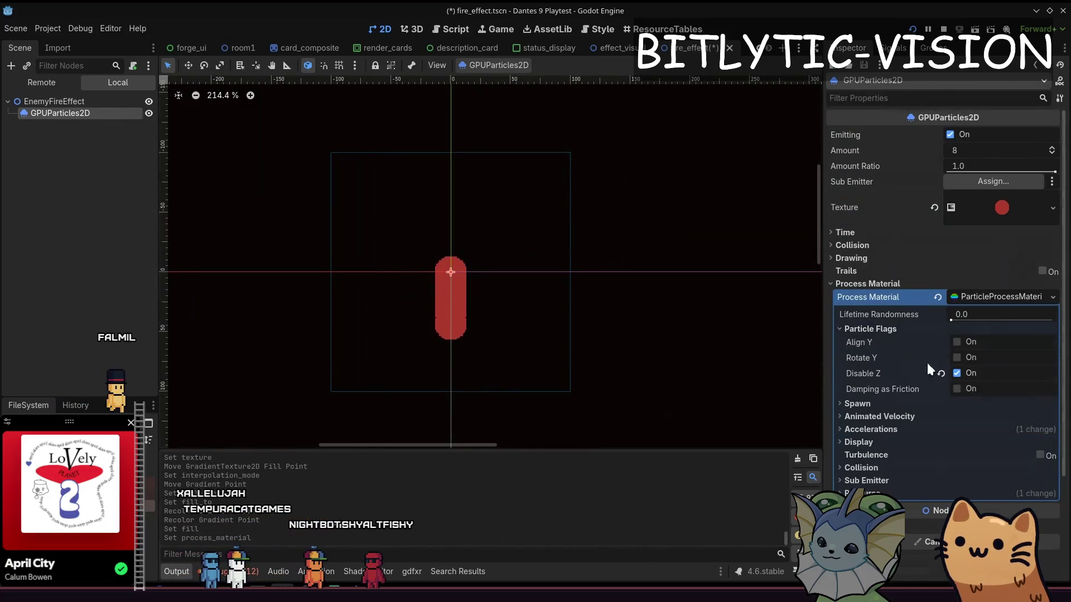
pyautogui.click(859, 404)
pyautogui.click(876, 454)
pyautogui.scroll(-3, 875, 391)
# Step: Set the emission shape to Ring with radius 56.56
pyautogui.click(870, 300)
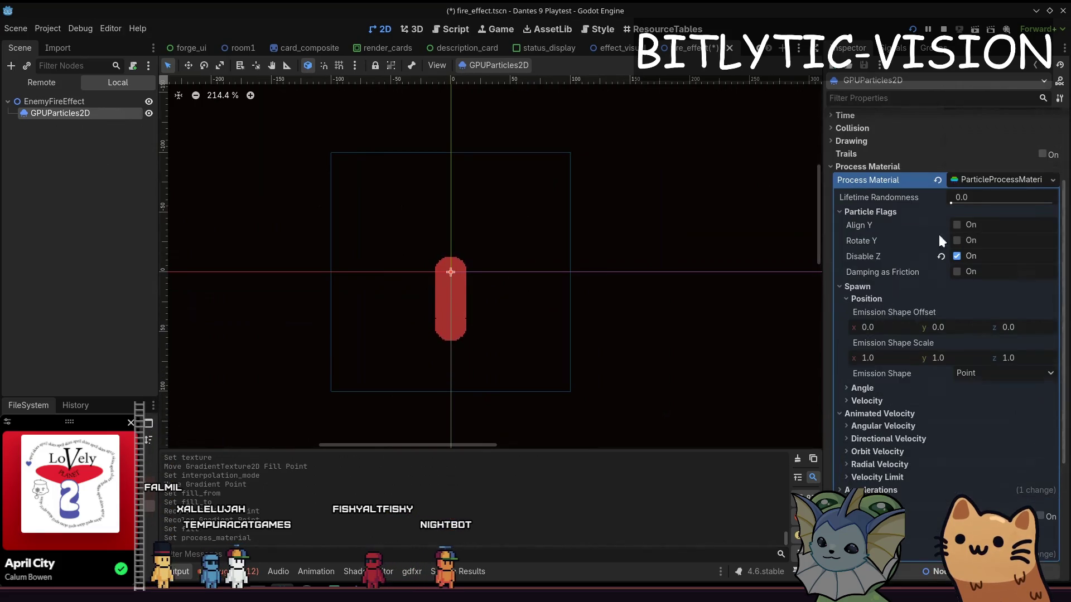
pyautogui.click(972, 371)
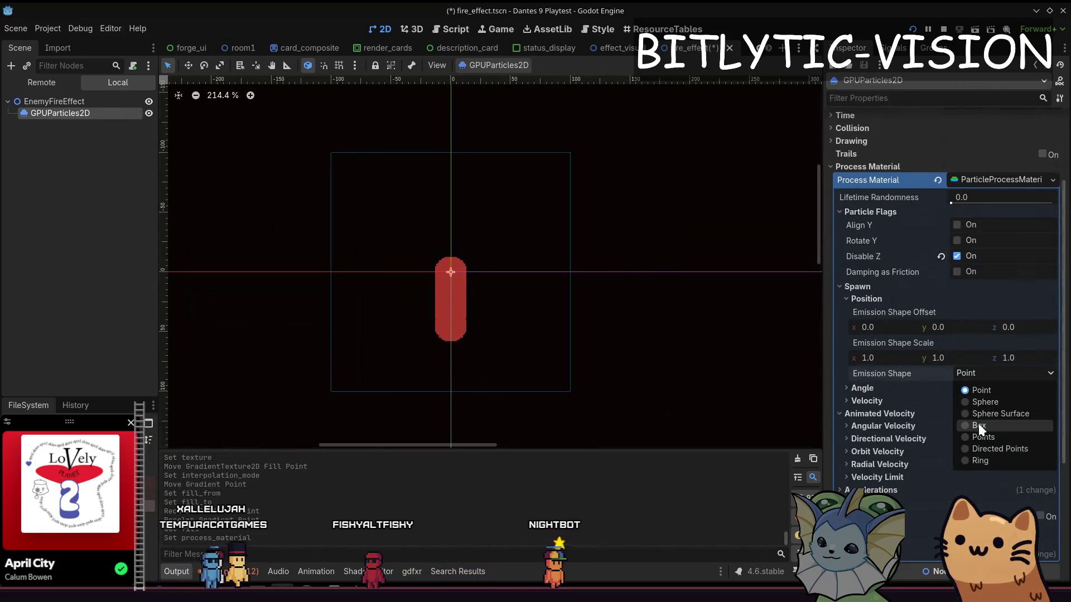
pyautogui.click(976, 459)
pyautogui.scroll(-3, 906, 366)
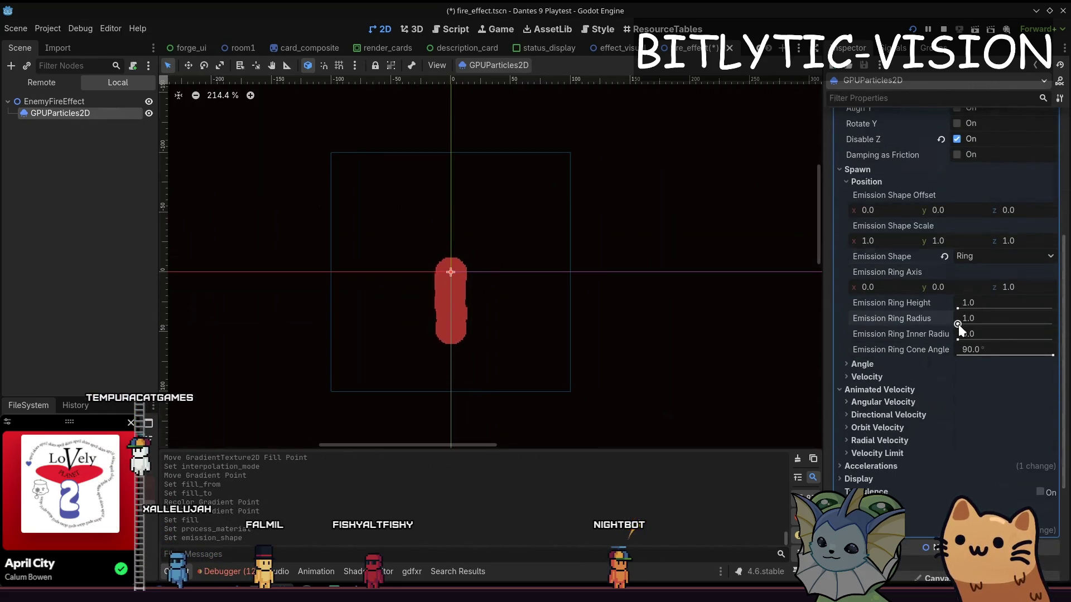
pyautogui.moveTo(964, 324); pyautogui.dragTo(963, 324)
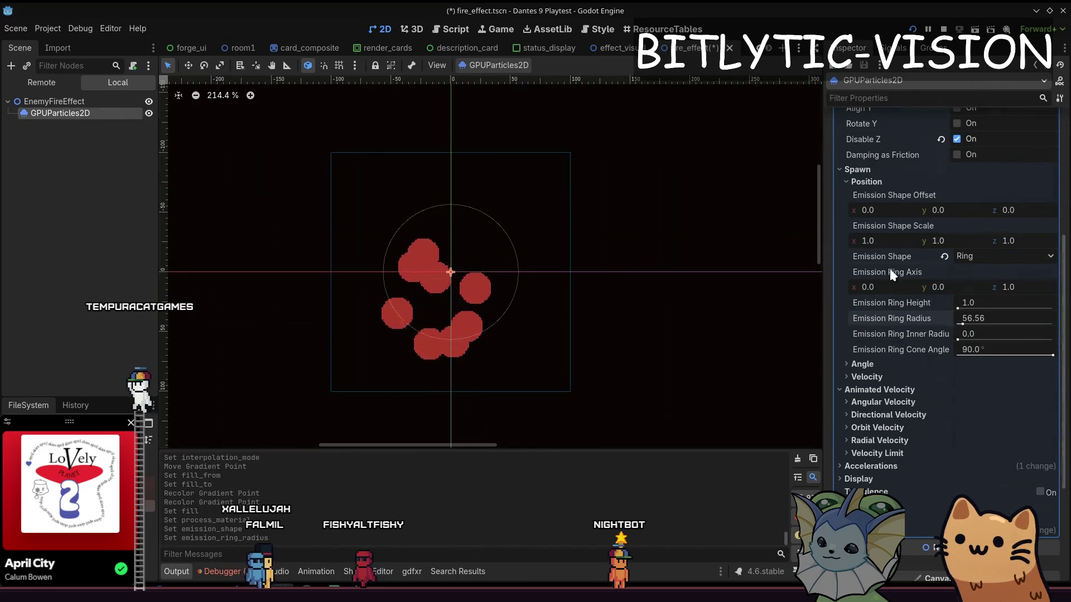
# Step: Set the gravity y to -25 so the particles rise
pyautogui.click(890, 170)
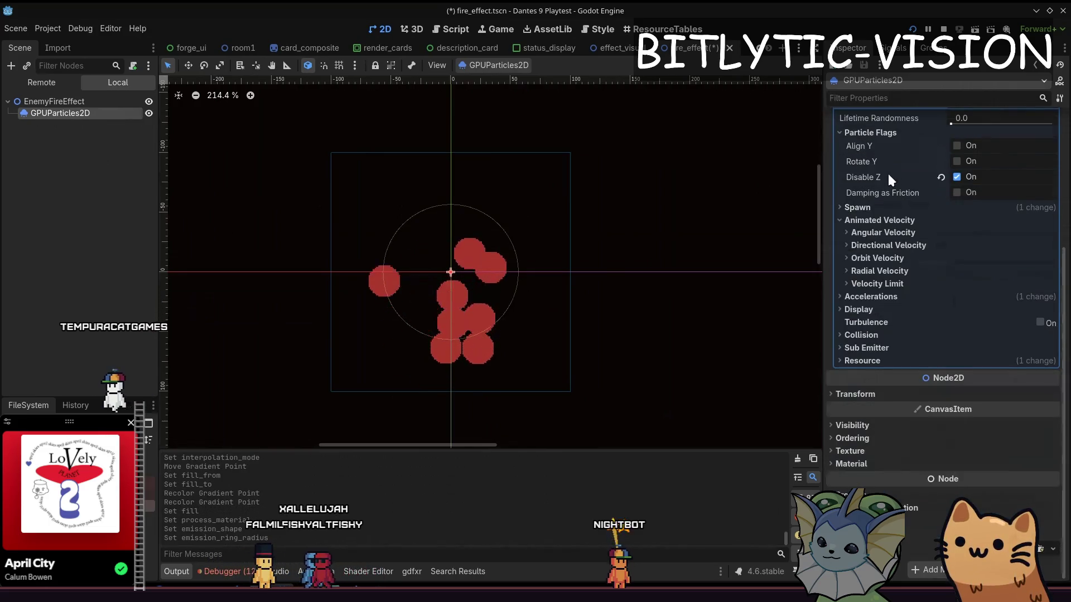
pyautogui.click(887, 297)
pyautogui.click(885, 310)
pyautogui.click(970, 336)
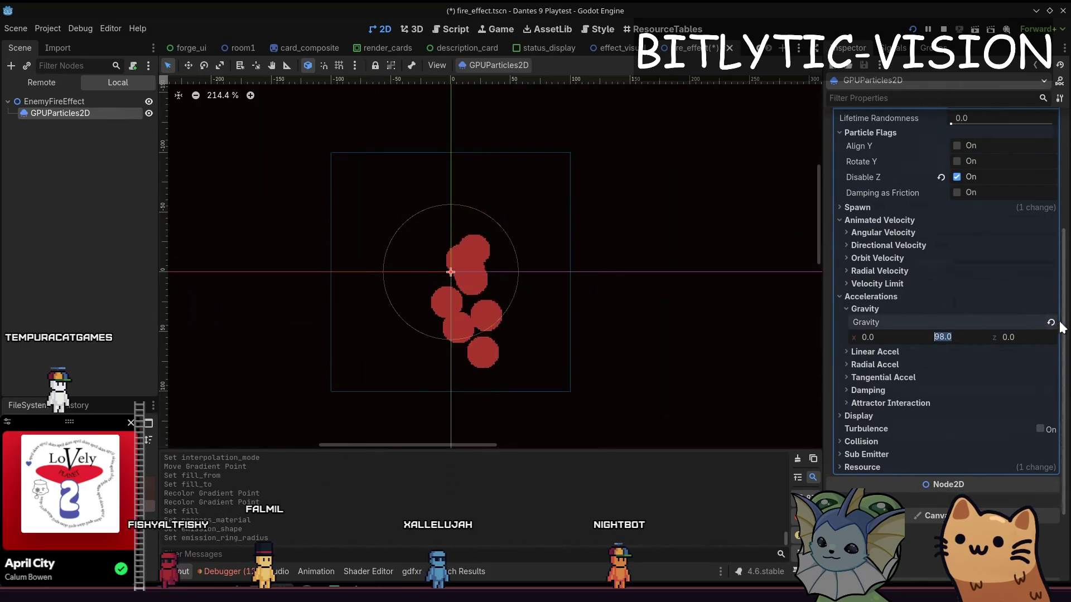
pyautogui.write('-25')
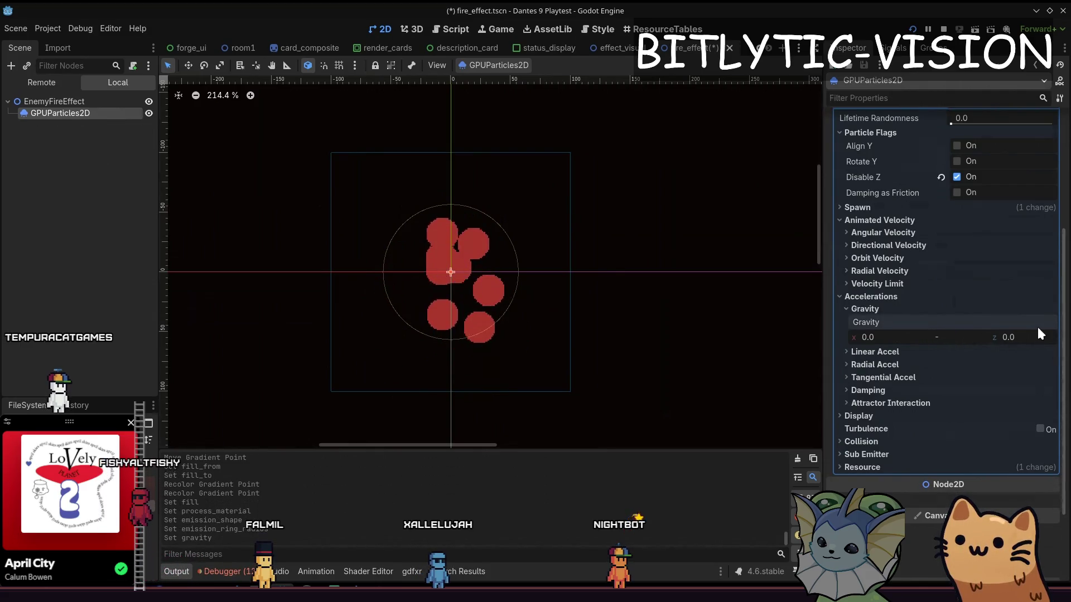
pyautogui.press('Return')
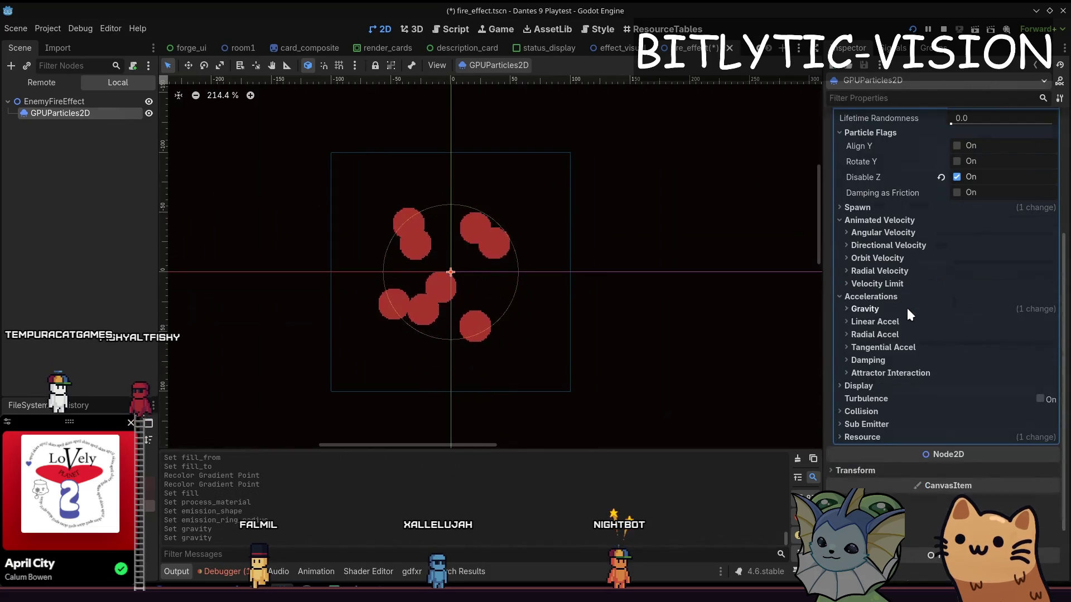
pyautogui.scroll(5, 894, 238)
pyautogui.scroll(-7, 879, 309)
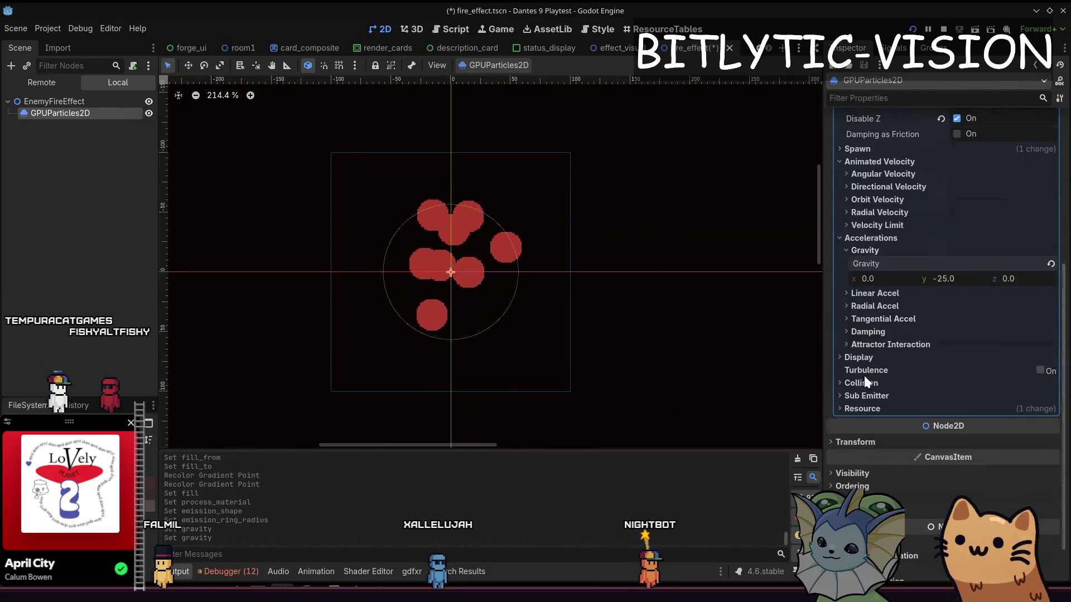
pyautogui.click(870, 357)
# Step: Give Scale Curve a new CurveTexture and shape it to grow then shrink
pyautogui.click(885, 368)
pyautogui.scroll(-5, 886, 366)
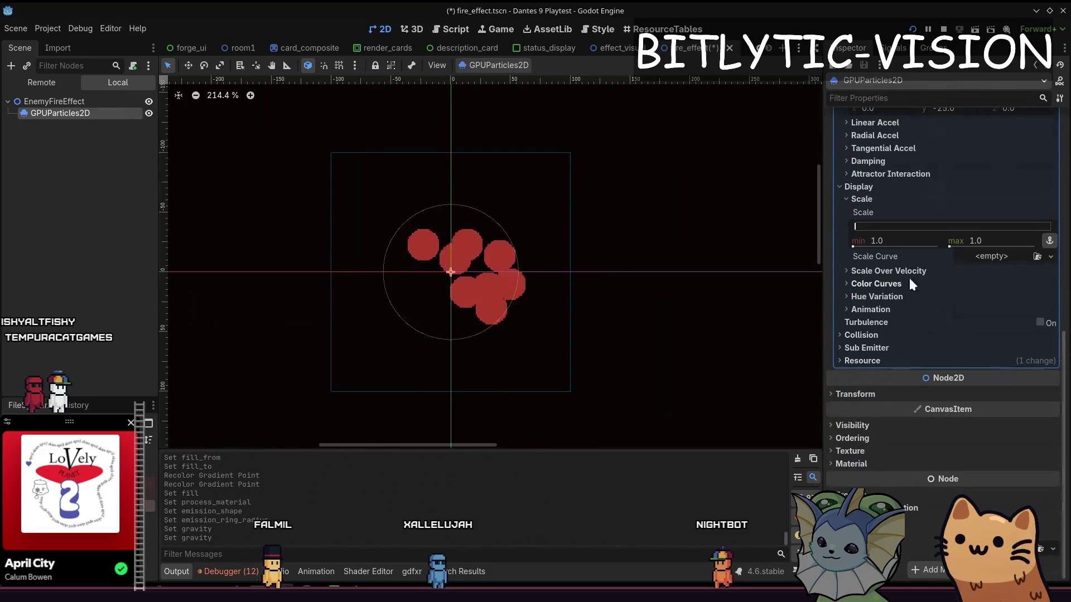
pyautogui.click(985, 262)
pyautogui.click(982, 280)
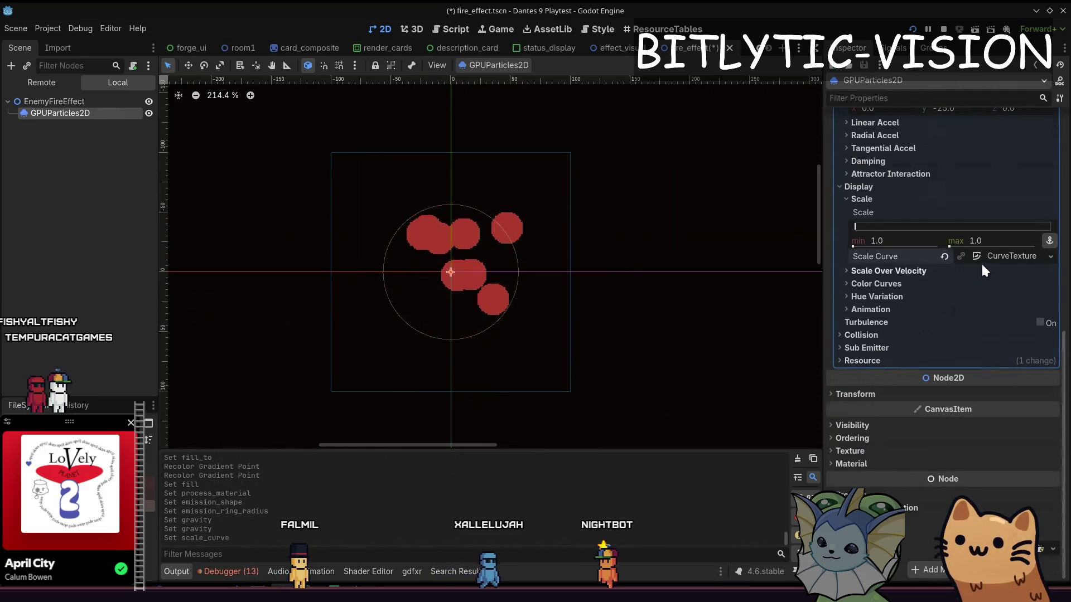
pyautogui.click(982, 260)
pyautogui.click(1003, 310)
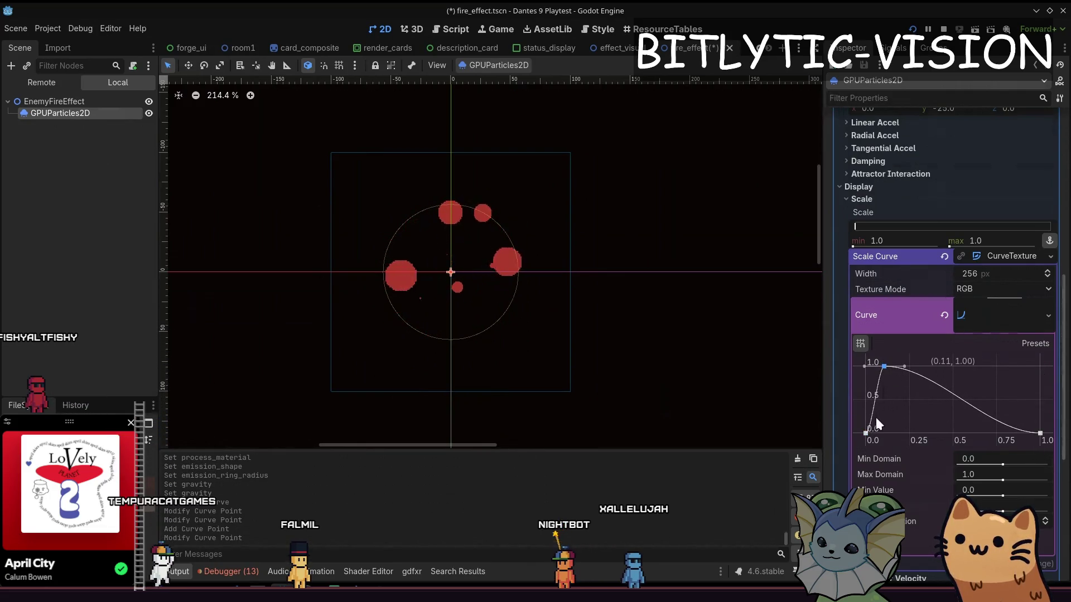
pyautogui.scroll(3, 918, 286)
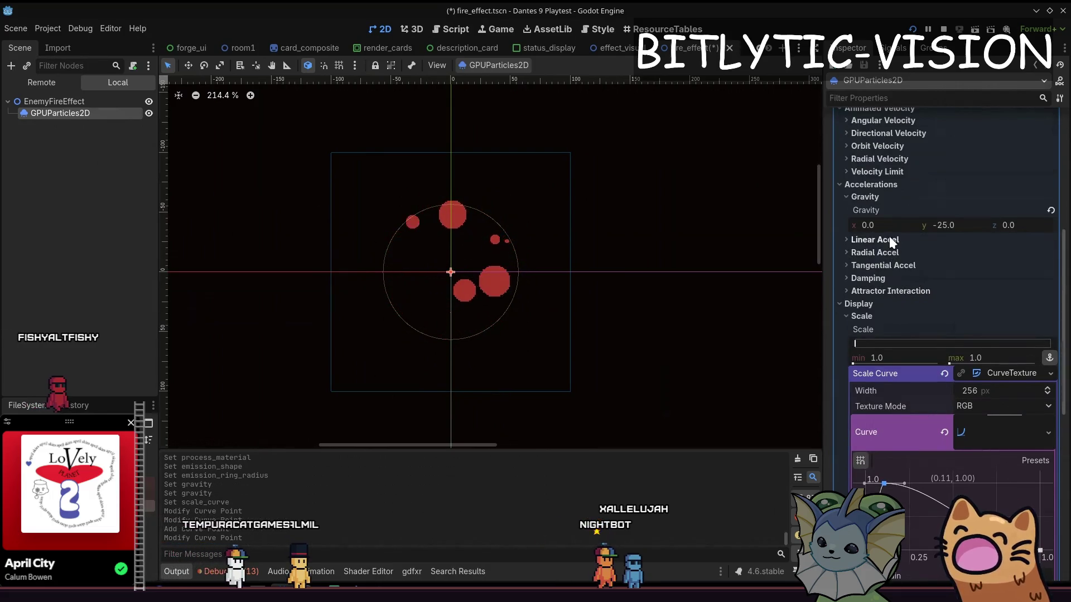
pyautogui.scroll(2, 891, 242)
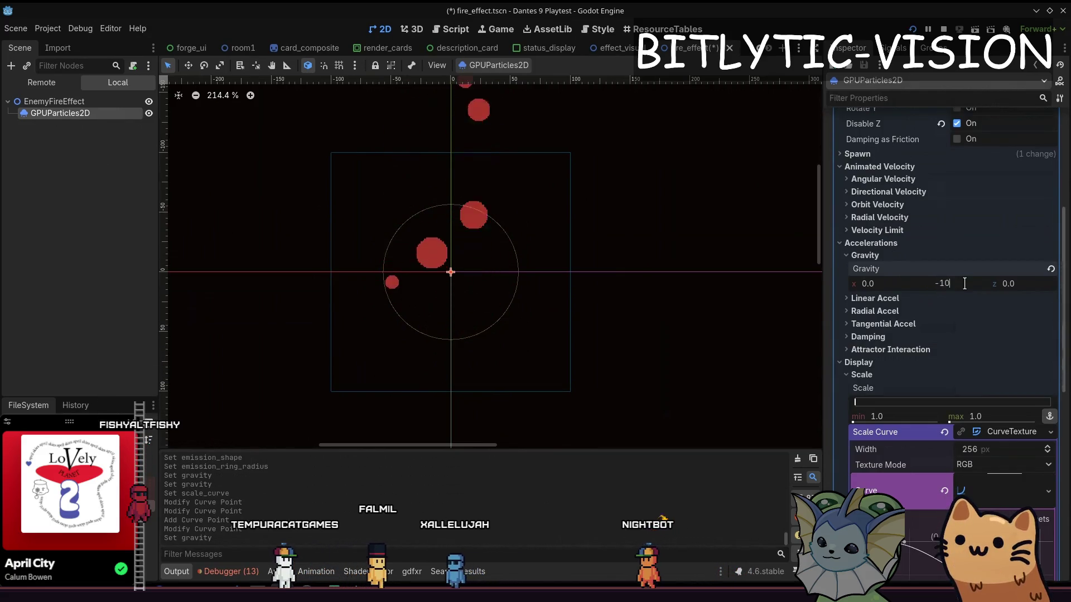
# Step: Collapse the gravity, accelerations and display sections and save fire_effect.tscn
pyautogui.click(885, 254)
pyautogui.click(892, 245)
pyautogui.click(879, 259)
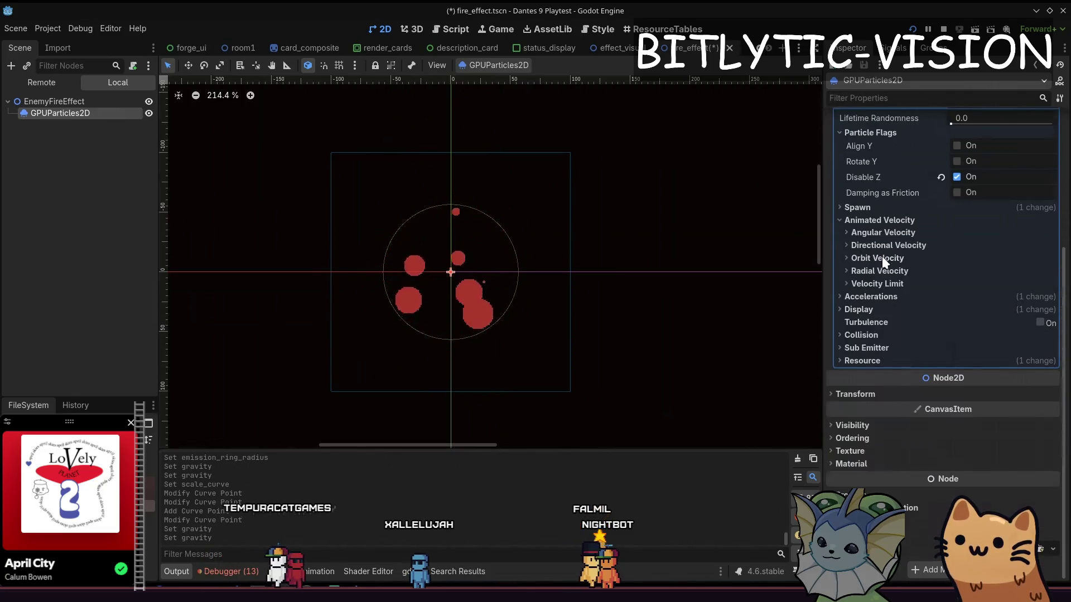
pyautogui.click(874, 335)
pyautogui.click(874, 336)
pyautogui.scroll(6, 882, 268)
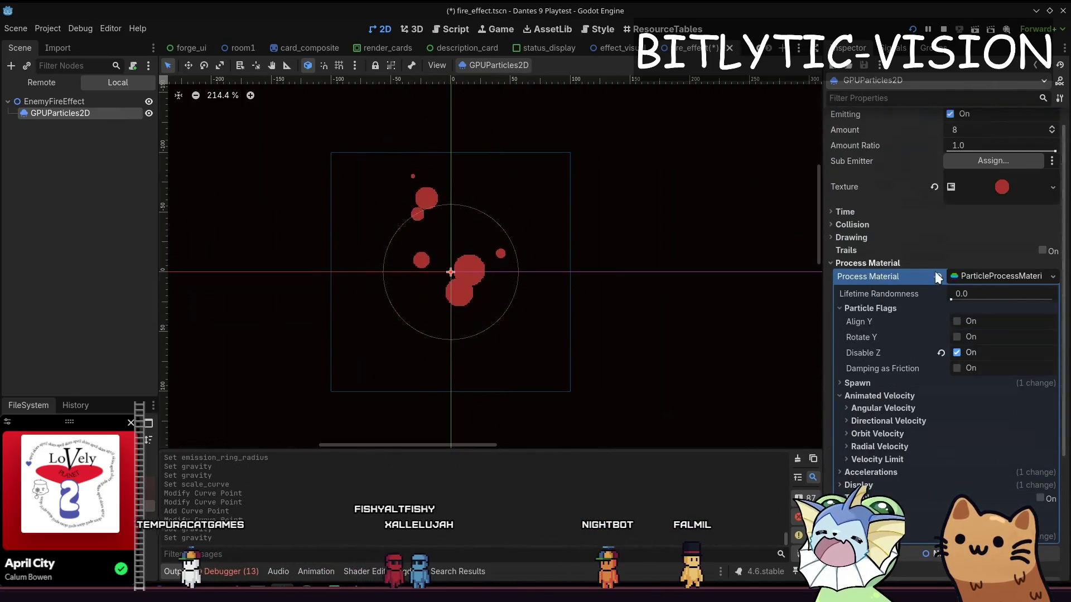
pyautogui.hotkey('ctrl', 's')
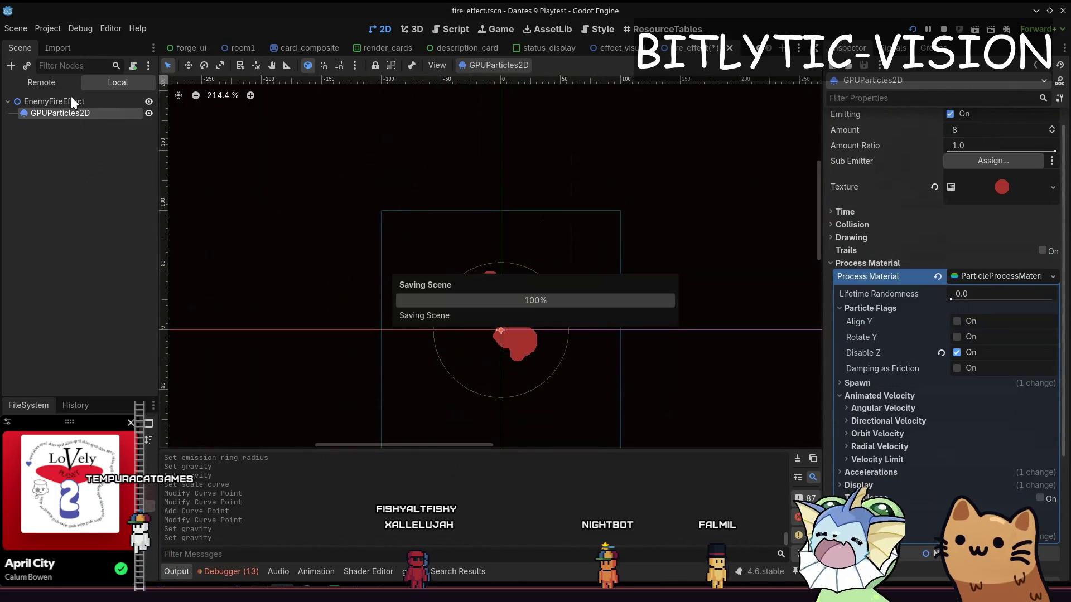
# Step: Select EnemyFireEffect, stop the old debug session and run the project with F5
pyautogui.click(71, 101)
pyautogui.click(78, 113)
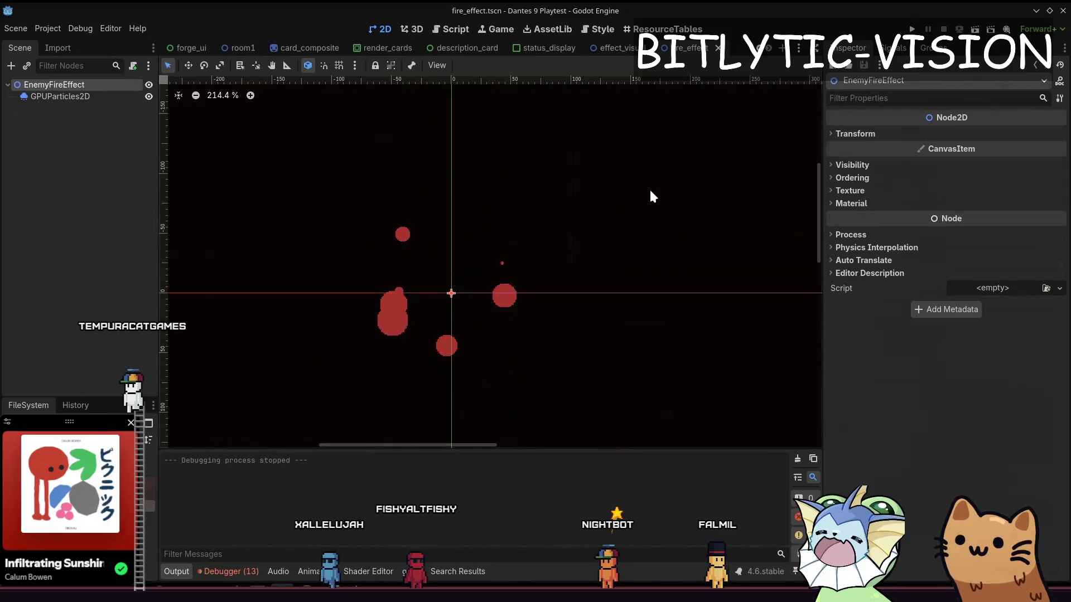
pyautogui.press('F5')
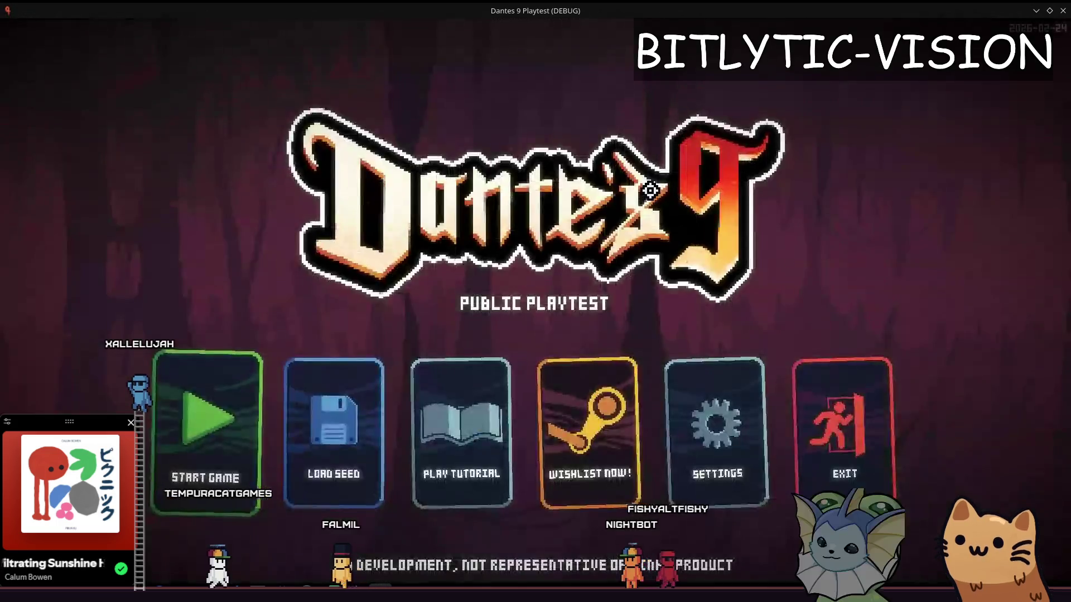
# Step: Start a new game, cast fire along the floor and move around
pyautogui.click(198, 403)
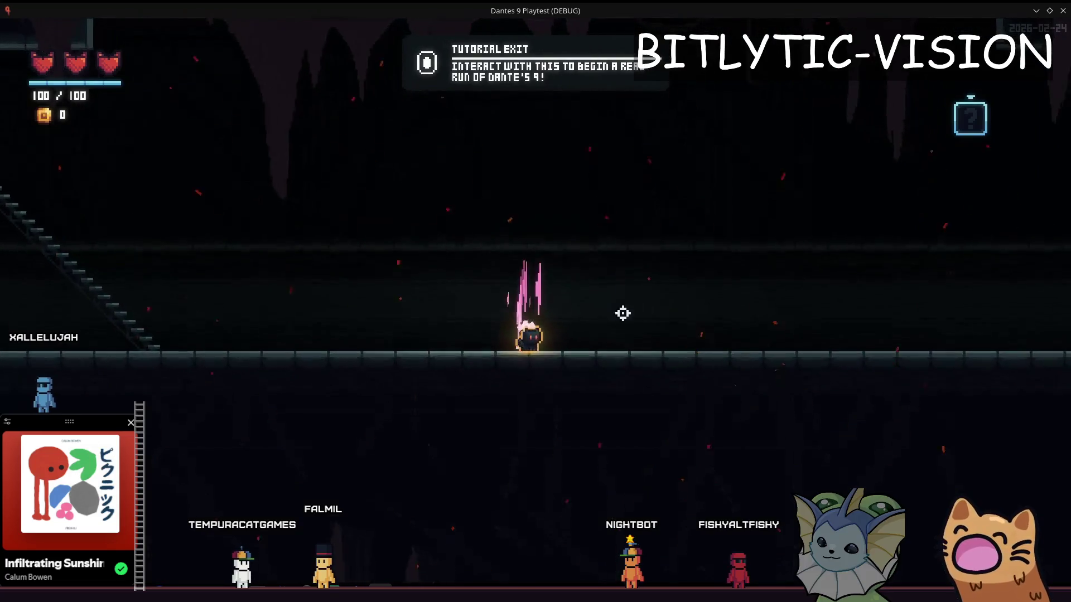
pyautogui.click(697, 296)
pyautogui.press('d')
pyautogui.press('space')
pyautogui.press('d')
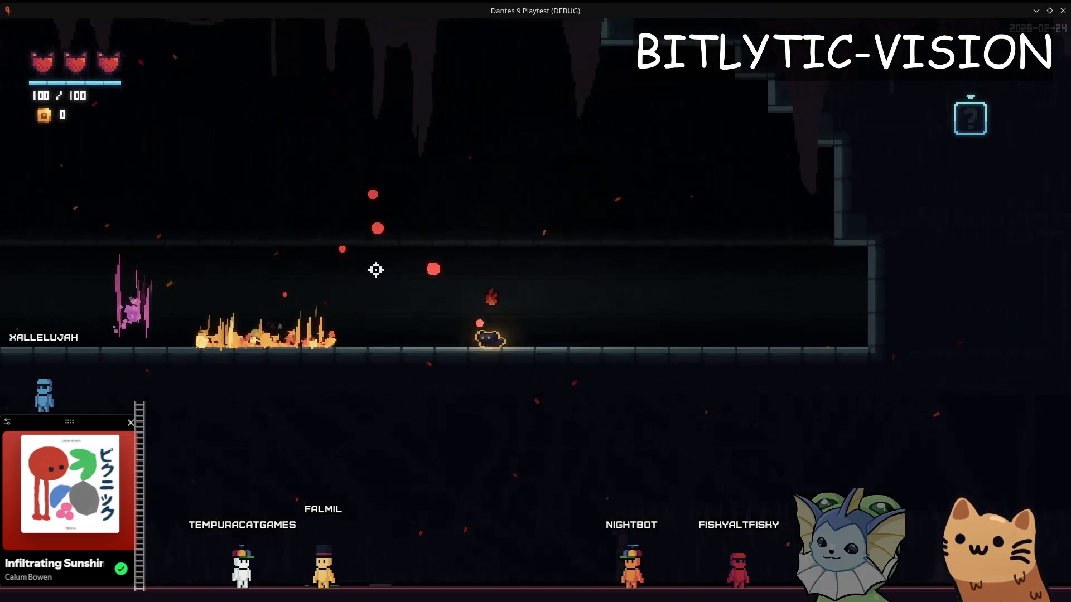
pyautogui.press('a')
pyautogui.press('space')
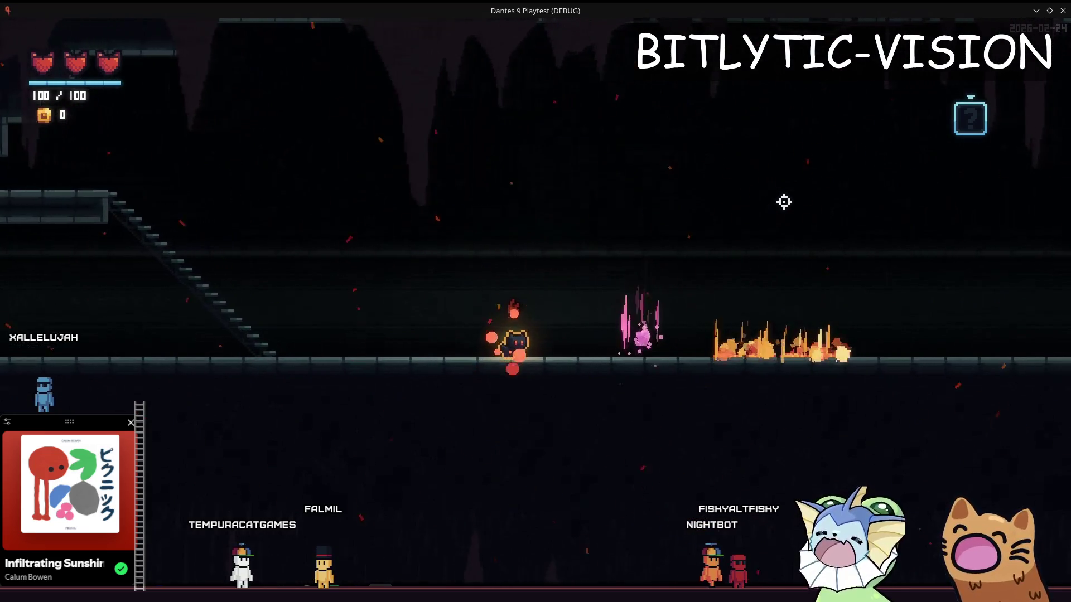
# Step: Spawn a GROUNDENEMYFIRE enemy on the floor from the debug menu
pyautogui.press('F1')
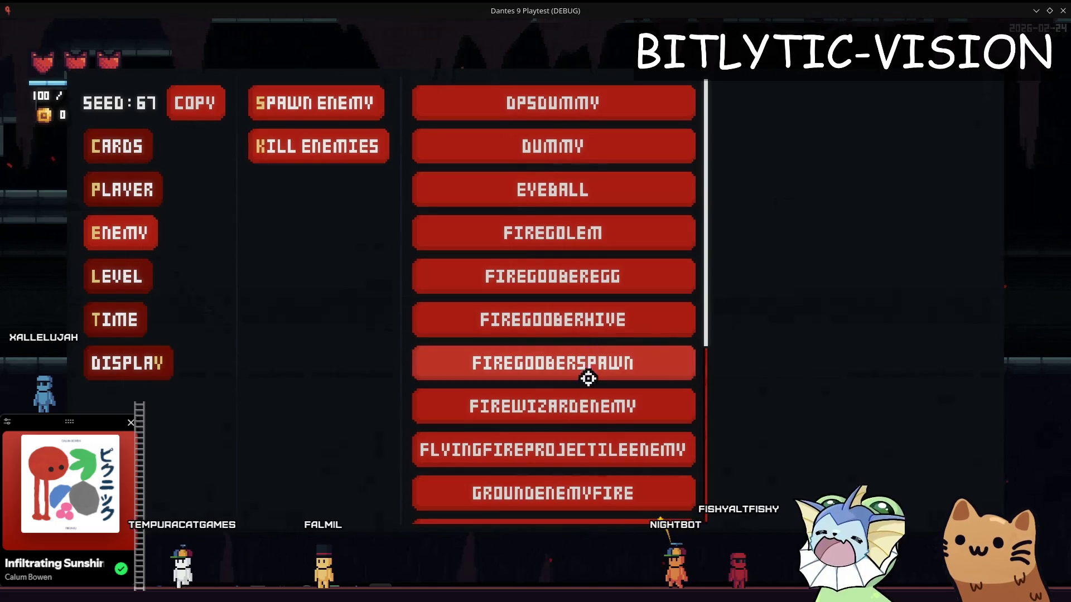
pyautogui.scroll(-3, 561, 494)
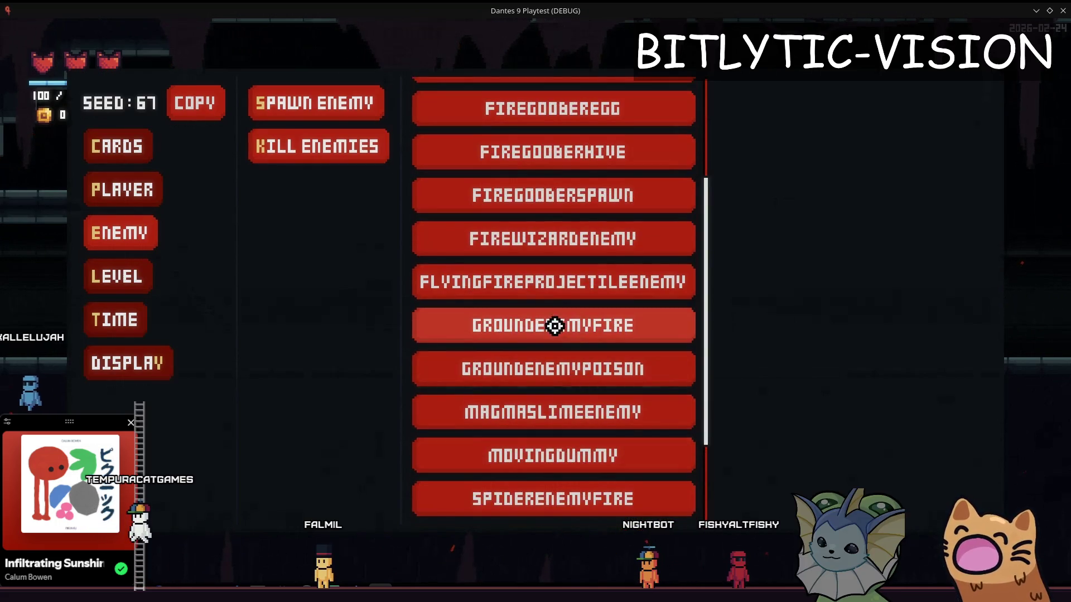
pyautogui.click(555, 326)
pyautogui.click(901, 327)
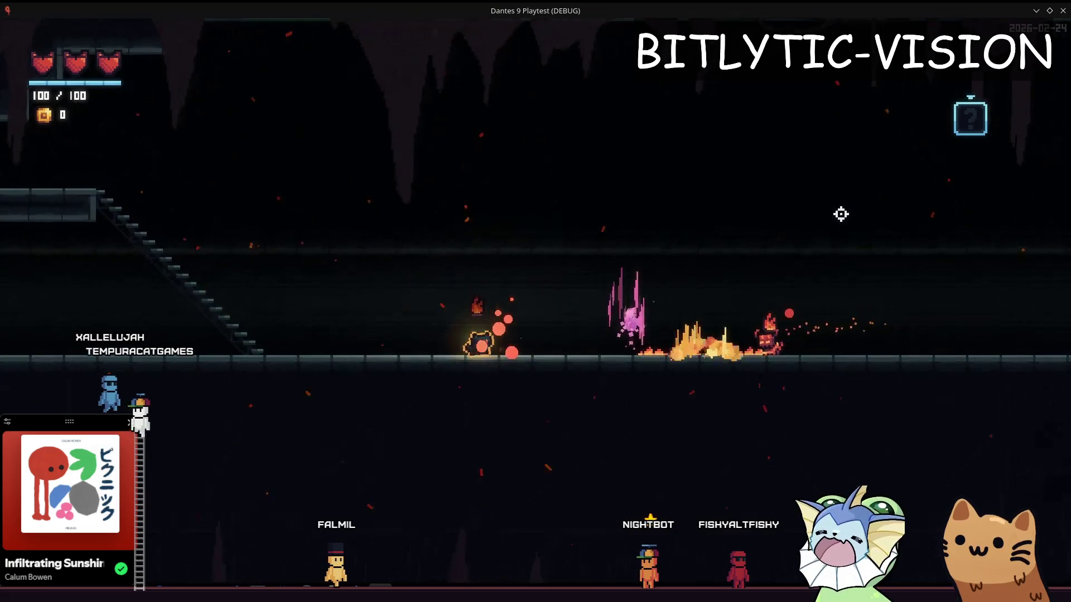
# Step: Run and jump around the burning enemy to watch its red particles, then quit the game
pyautogui.press('a')
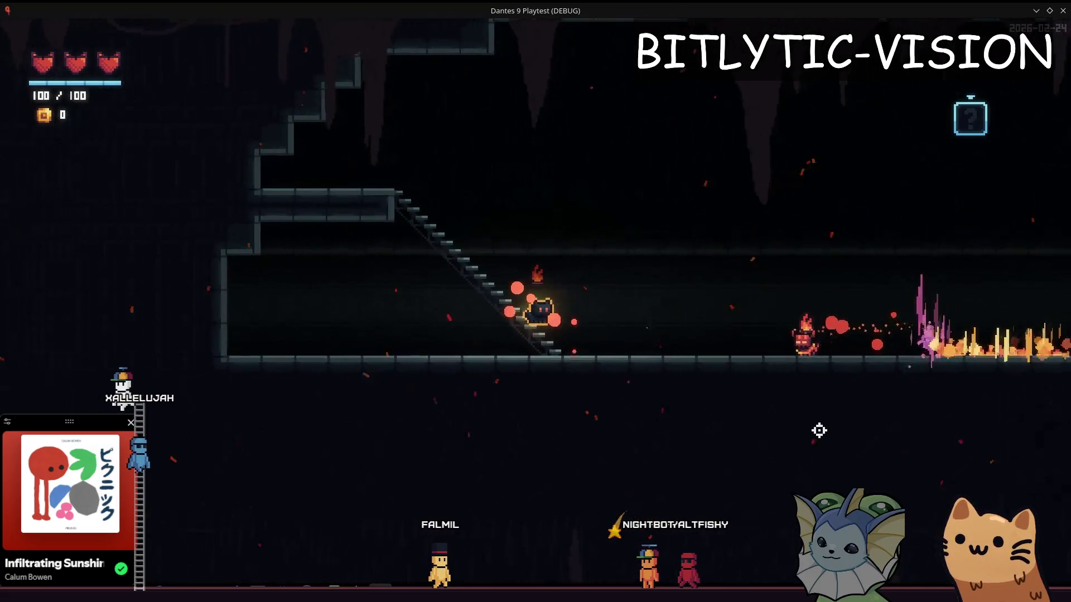
pyautogui.press('a')
pyautogui.press('space')
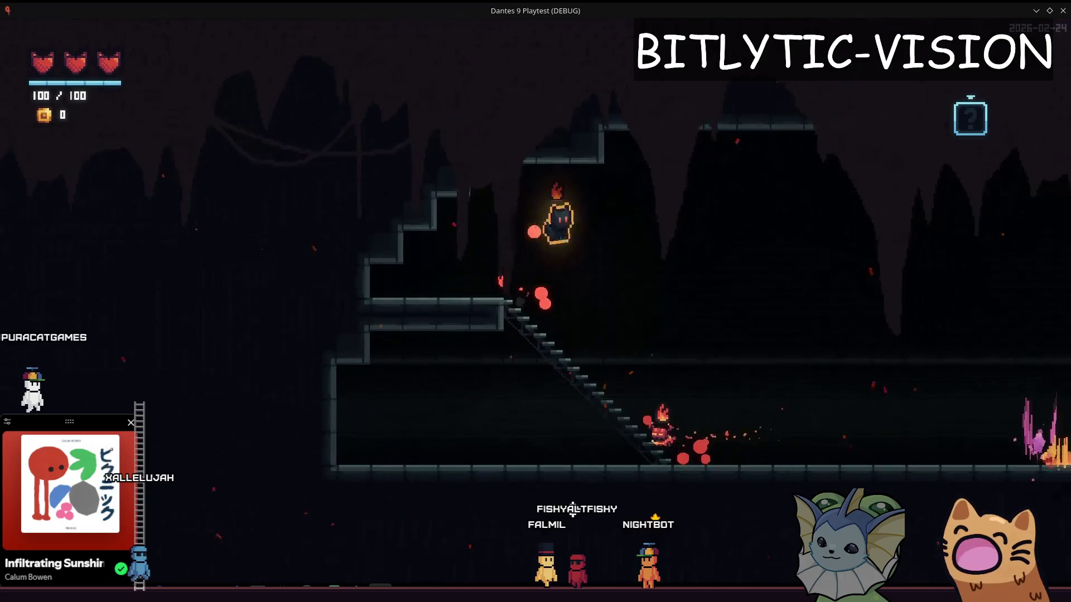
pyautogui.press('d')
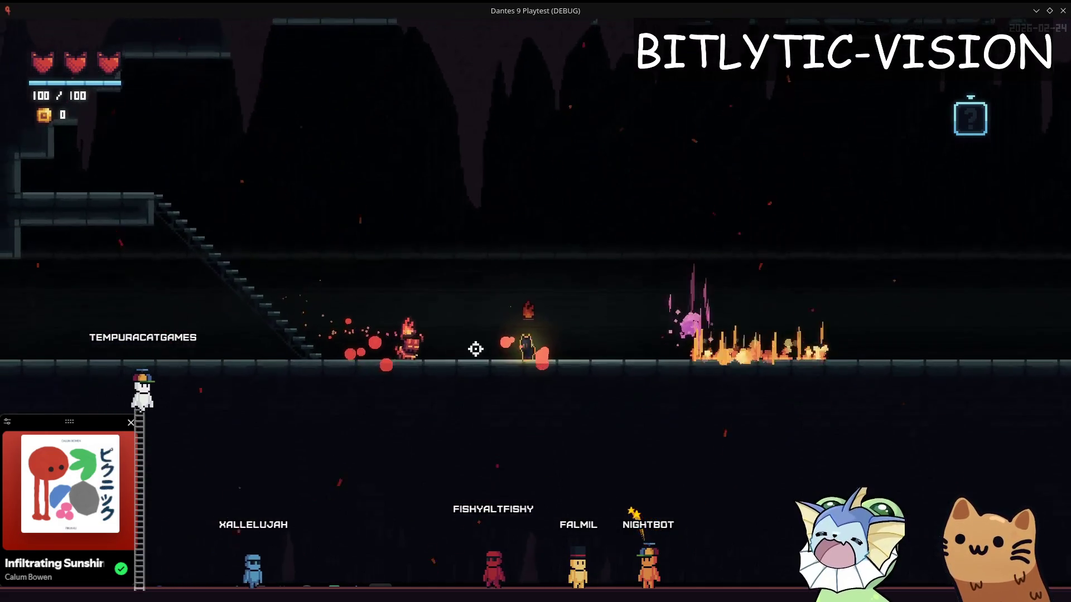
pyautogui.press('d')
pyautogui.press('space')
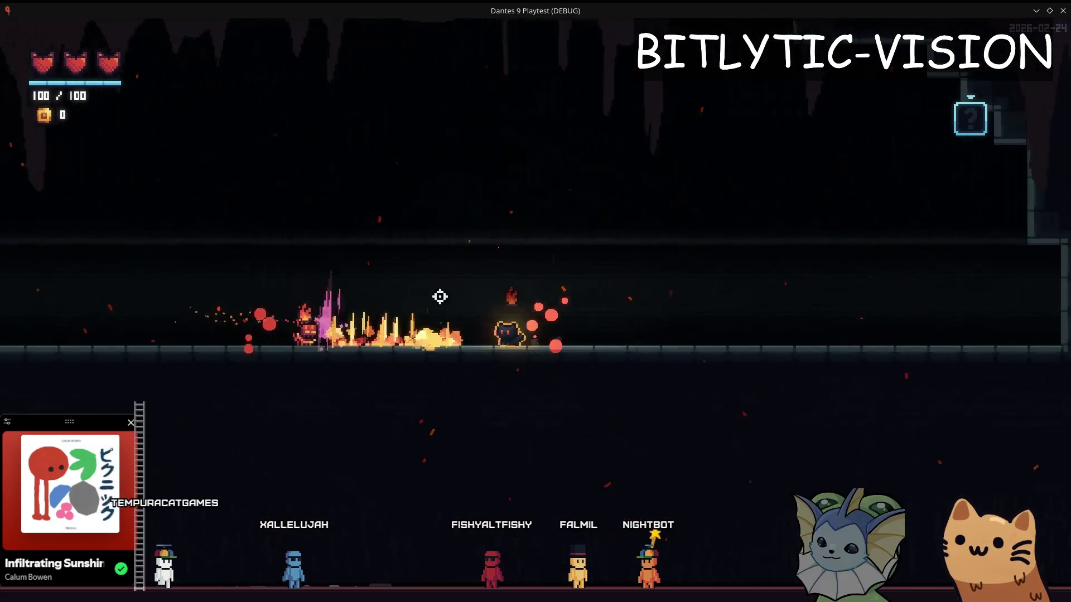
pyautogui.press('space')
pyautogui.press('d')
pyautogui.press('space')
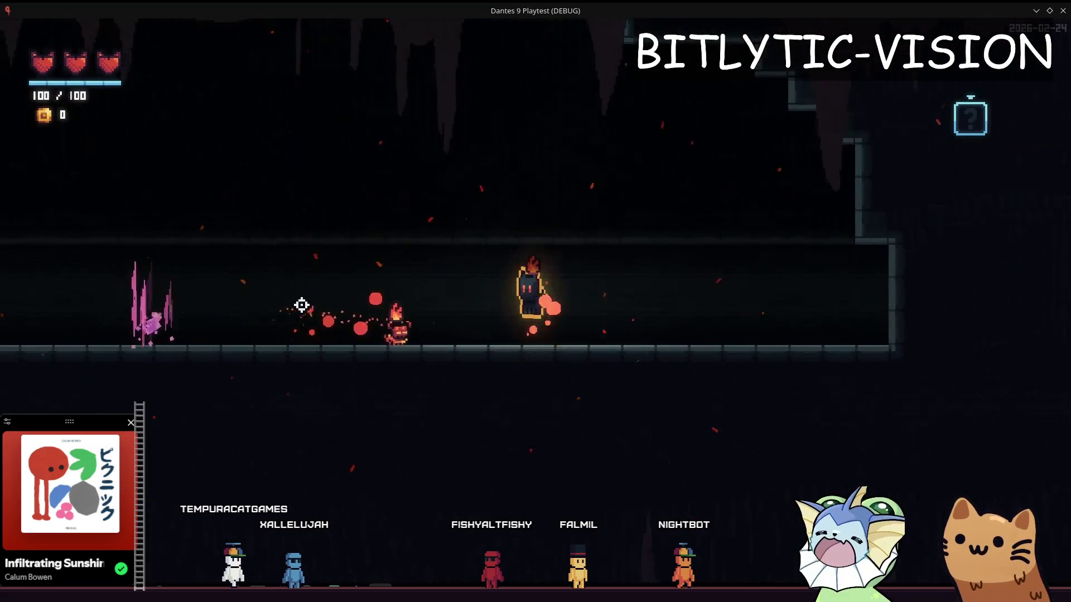
pyautogui.press('space')
pyautogui.press('a')
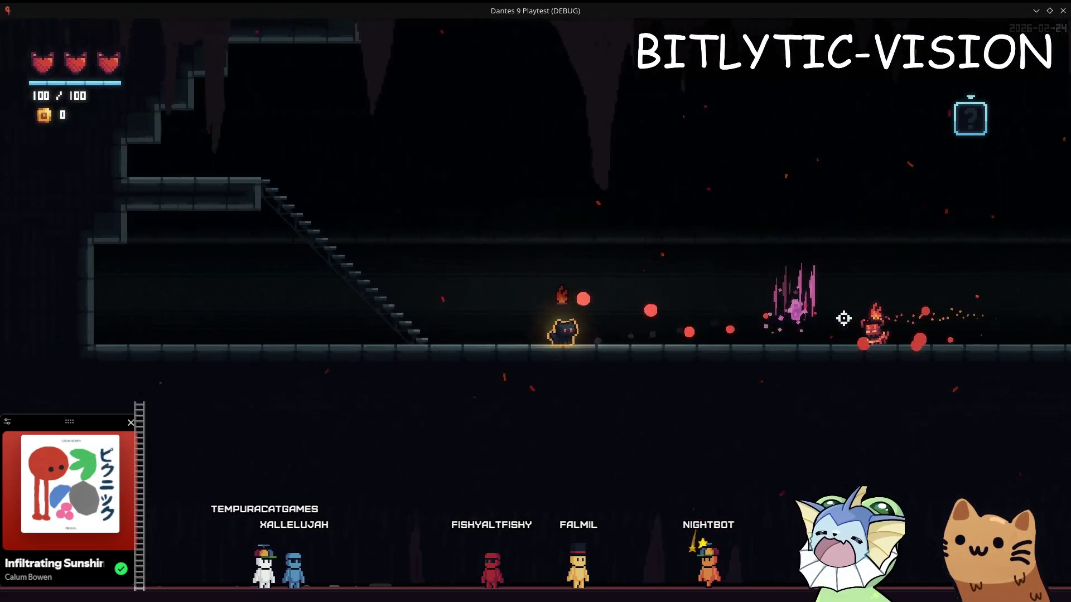
pyautogui.press('Escape')
pyautogui.hotkey('alt', 'F4')
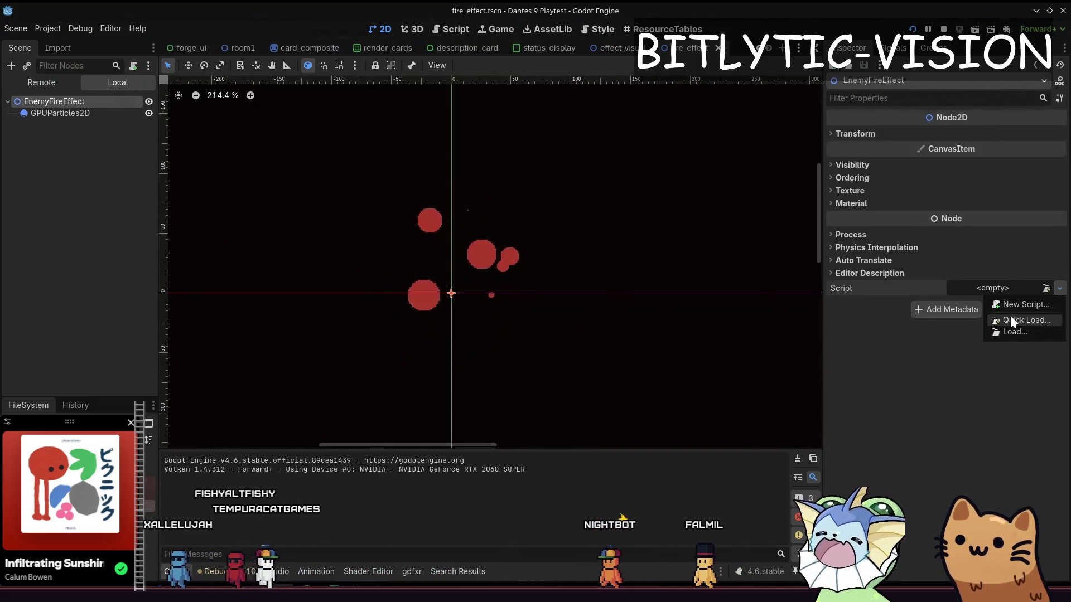
# Step: Quick-load the existing fire_effect.gd script onto the EnemyFireEffect root, then save the fire_effect scene
pyautogui.click(1011, 321)
pyautogui.write('fire_effect.g')
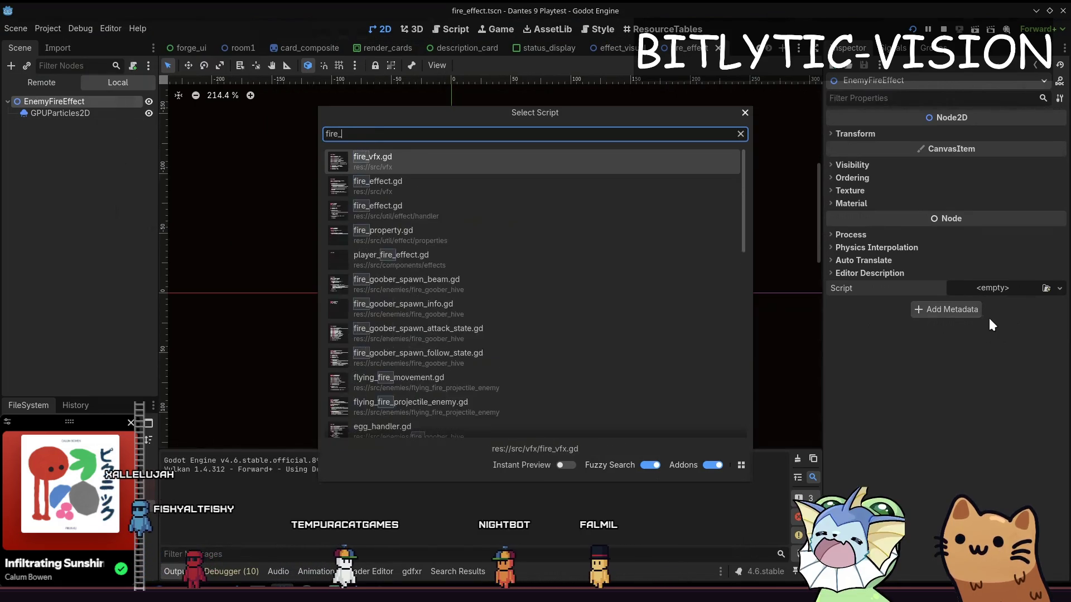
pyautogui.write('d')
pyautogui.press('Down')
pyautogui.press('Down')
pyautogui.press('Down')
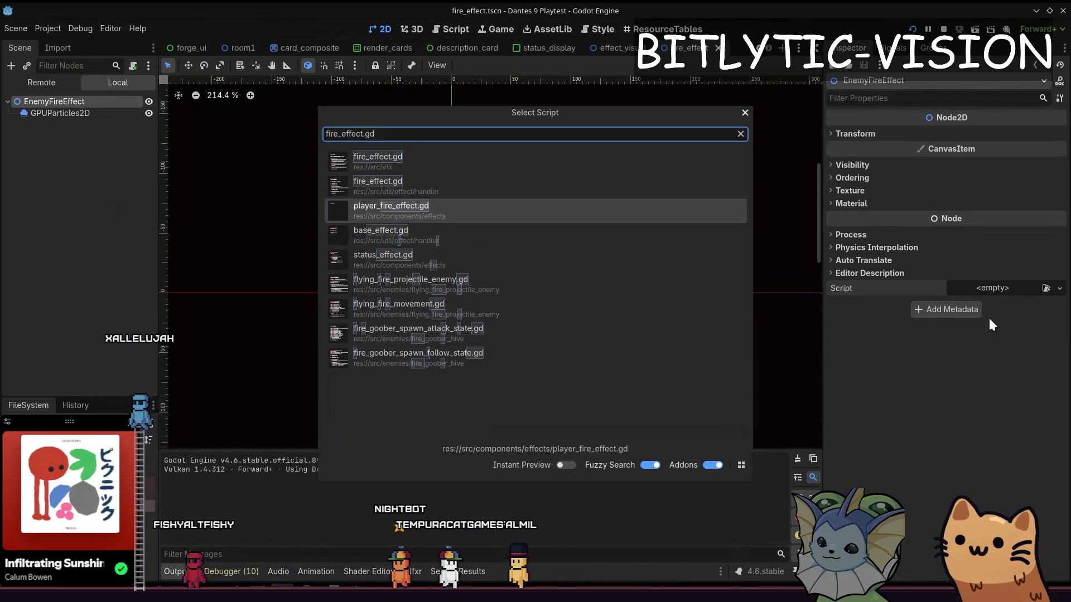
pyautogui.press('Up')
pyautogui.press('Up')
pyautogui.press('Up')
pyautogui.press('Down')
pyautogui.press('Down')
pyautogui.press('Down')
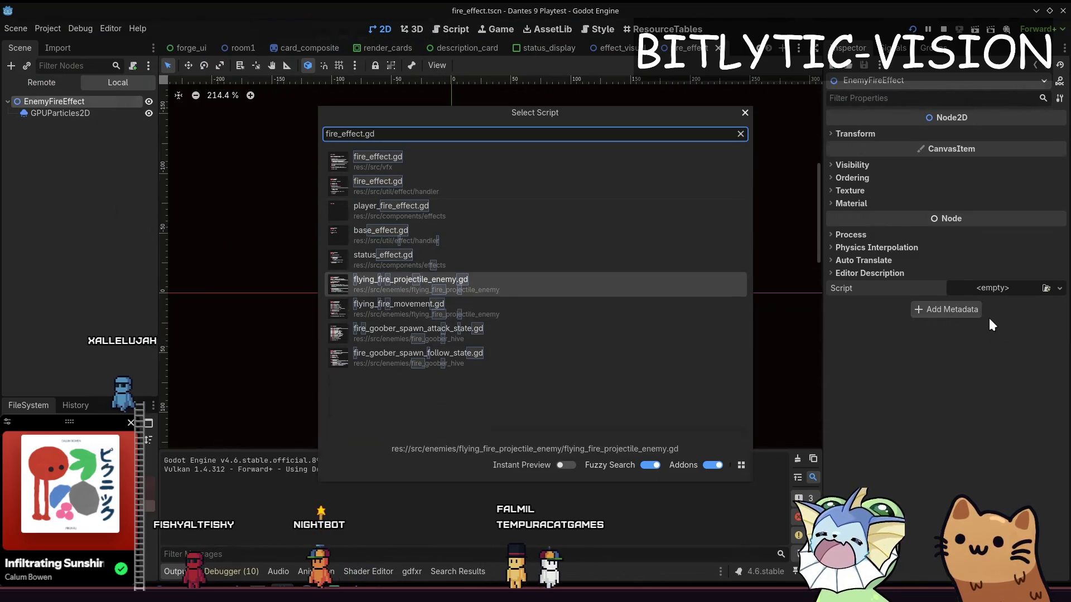
pyautogui.press('Up')
pyautogui.press('Up')
pyautogui.press('Up')
pyautogui.press('Up')
pyautogui.press('Return')
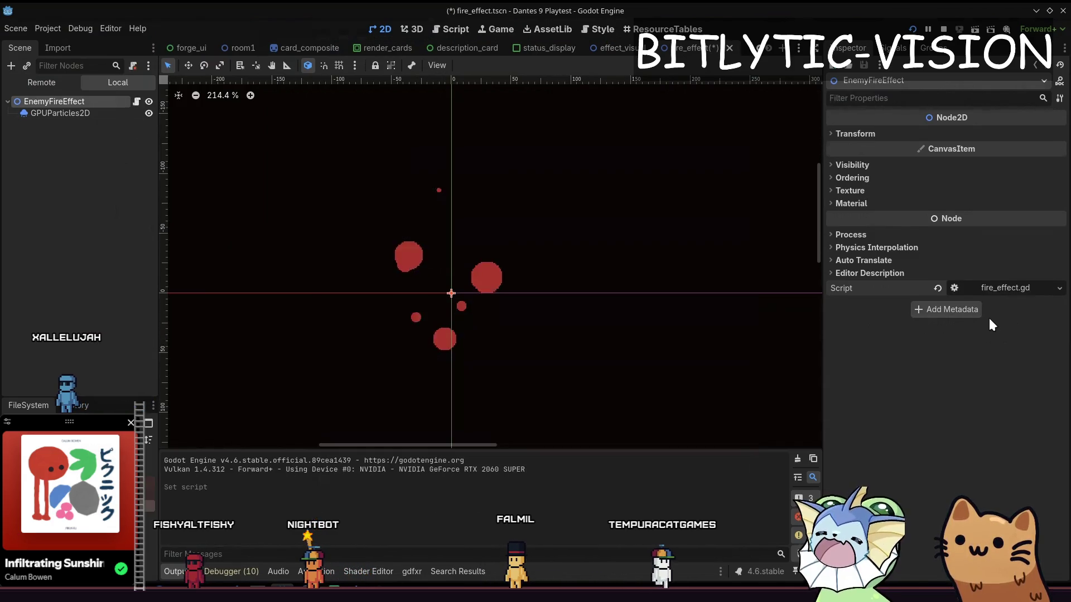
pyautogui.hotkey('ctrl', 's')
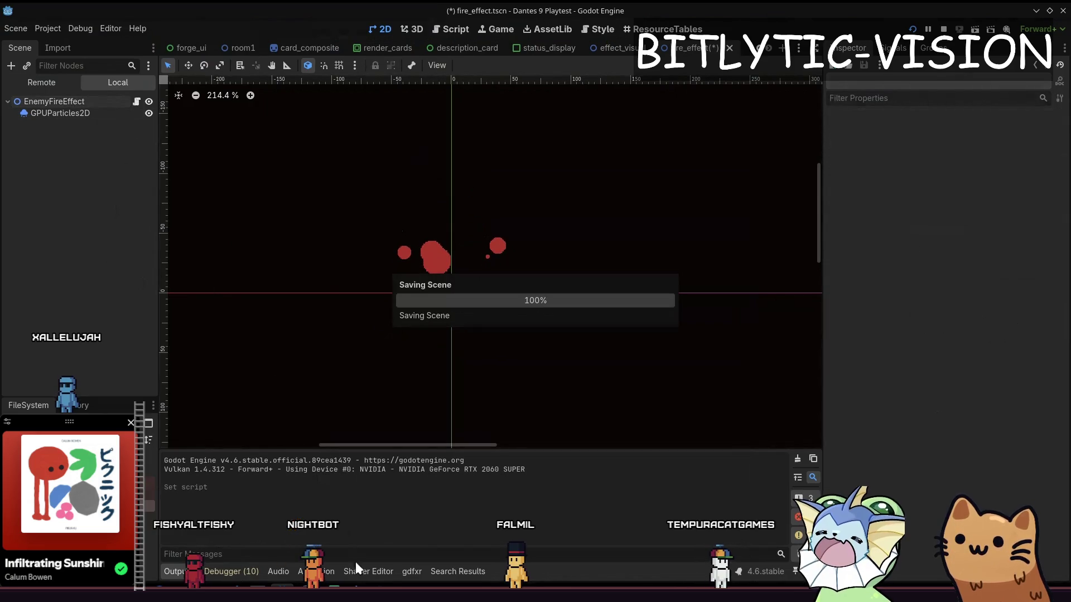
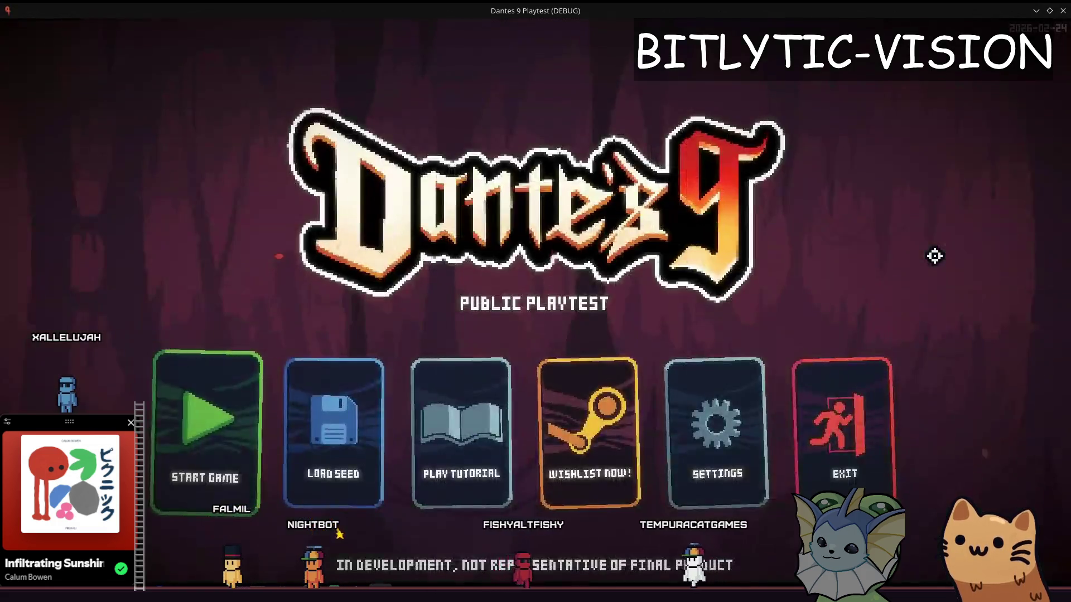
# Step: Start the tutorial level and bring up the debug menu's enemy spawn list
pyautogui.press('Return')
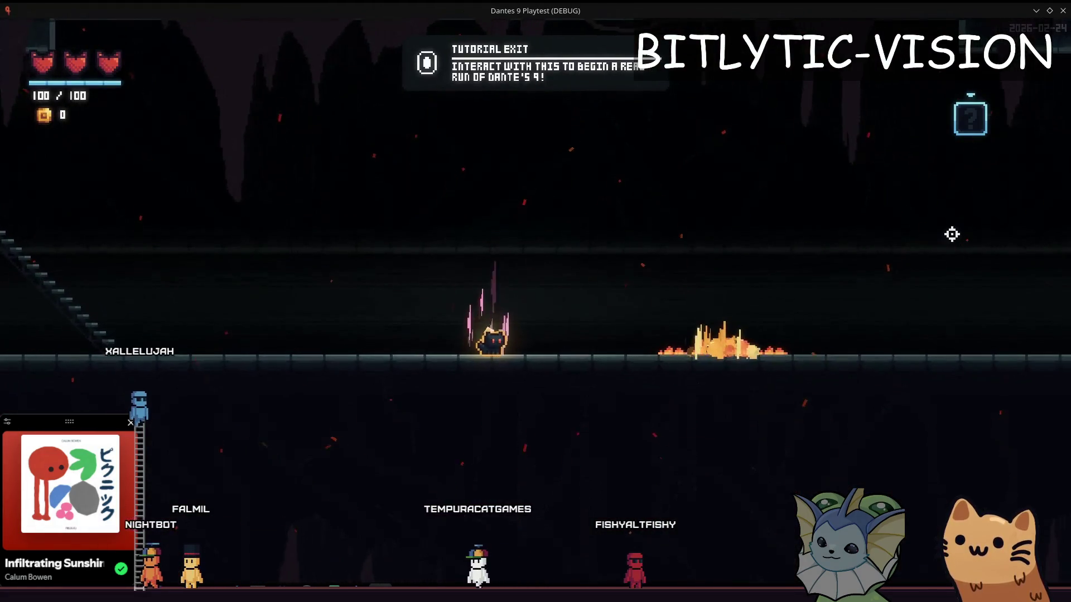
pyautogui.press('`')
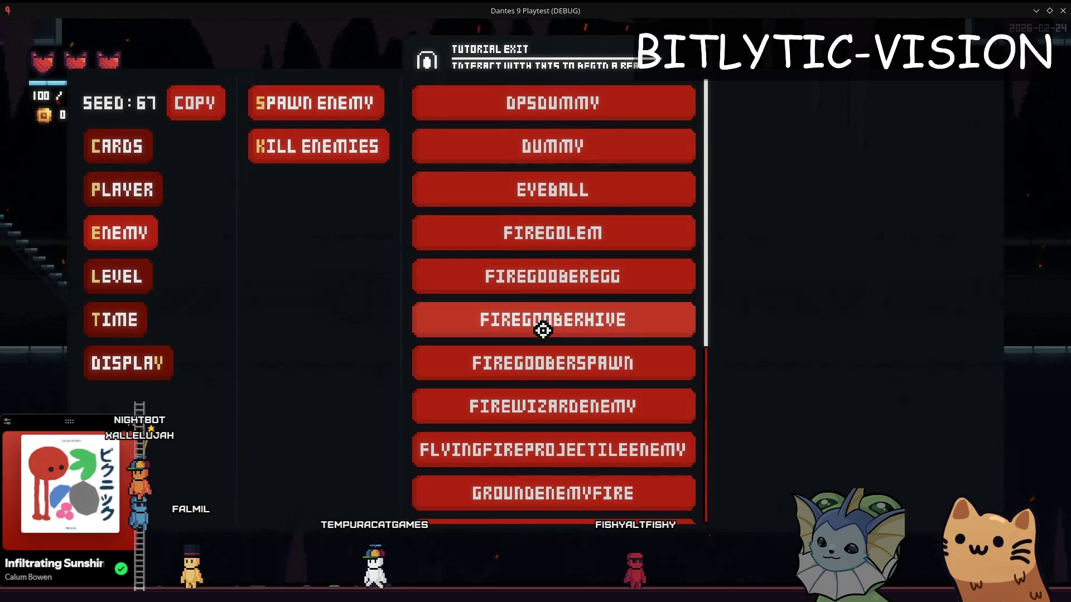
# Step: Spawn a fire enemy from the list onto the tutorial floor
pyautogui.scroll(-1, 471, 463)
pyautogui.click(472, 474)
pyautogui.click(875, 302)
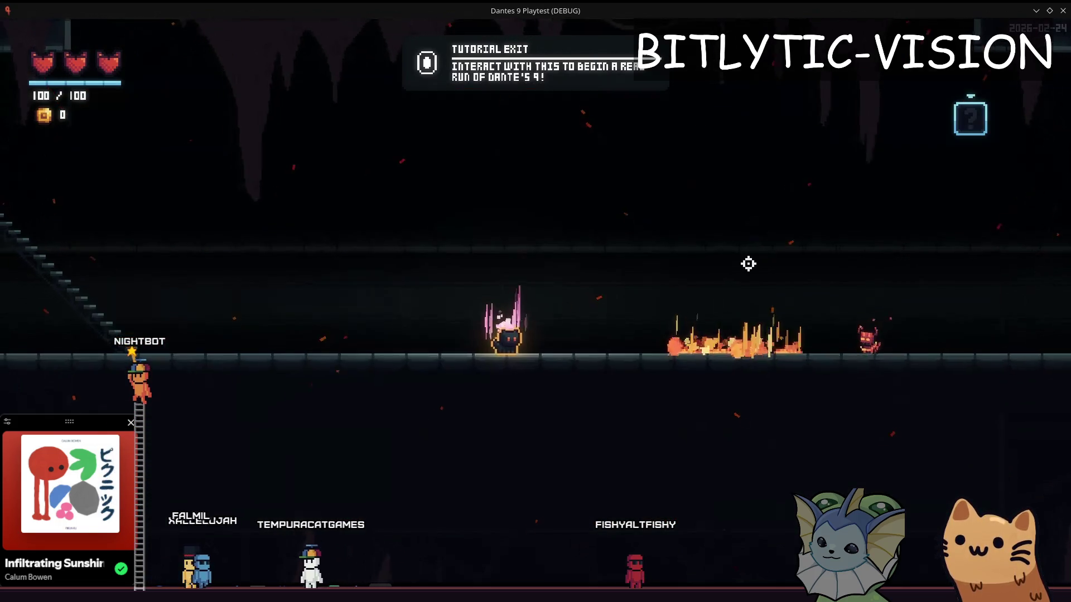
# Step: Walk the cat left up the stairs, then run back right and attack the fire enemy
pyautogui.press('a')
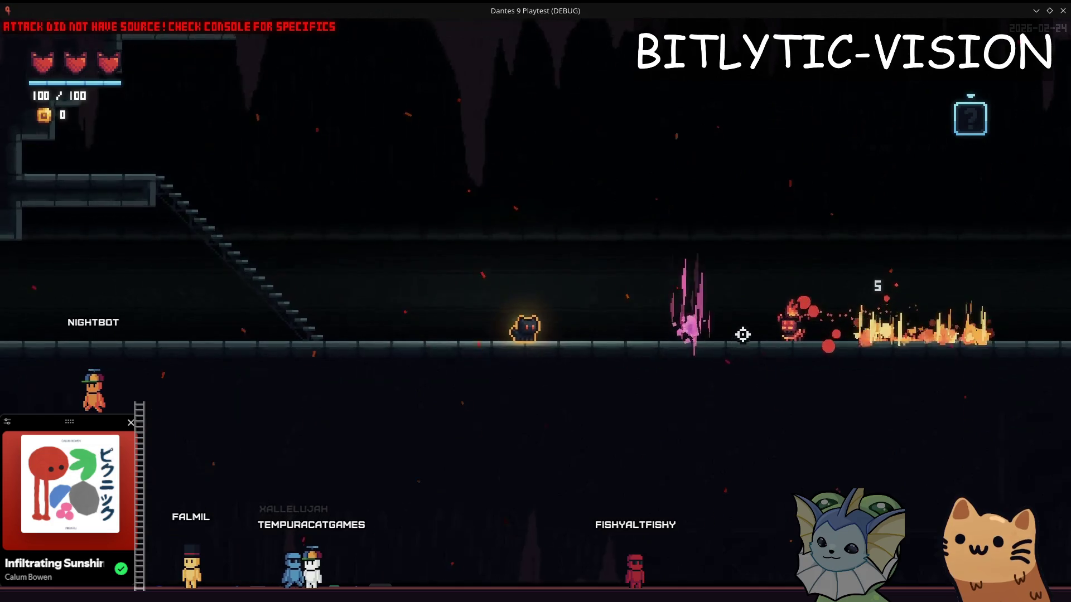
pyautogui.press('a')
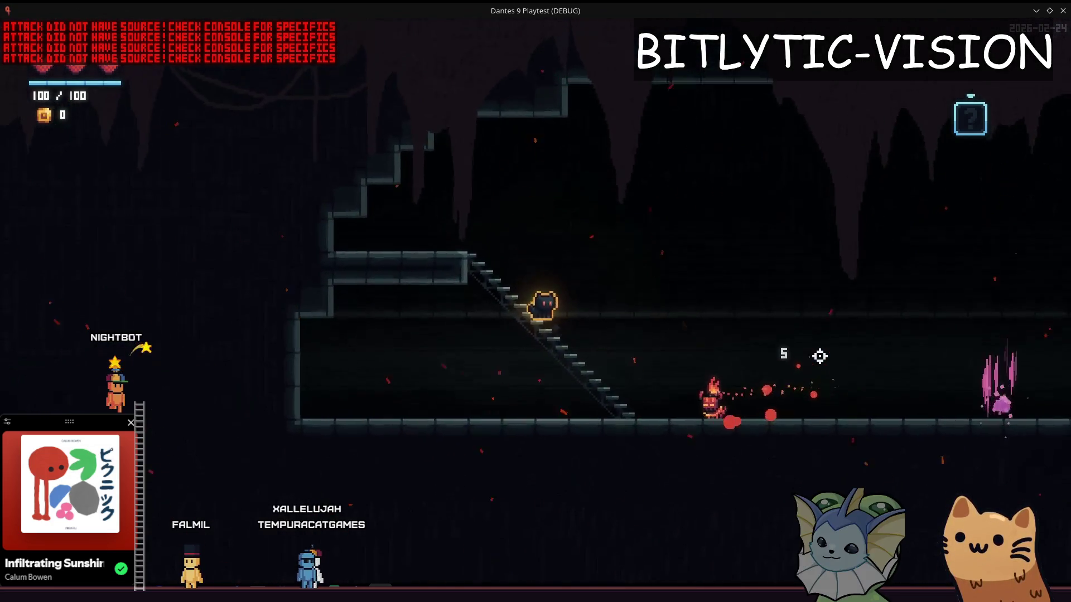
pyautogui.press('d')
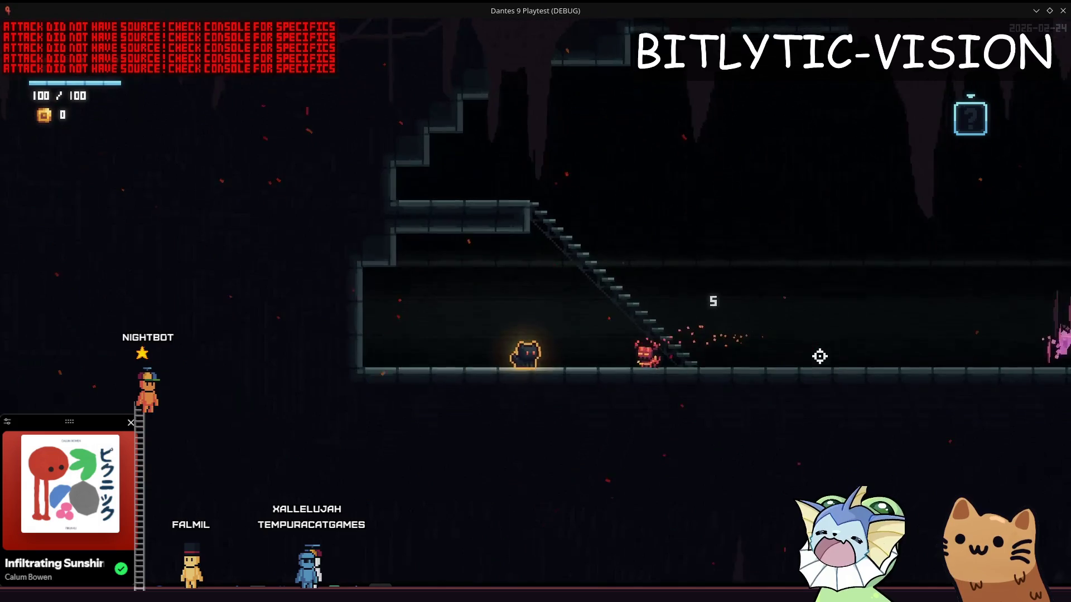
pyautogui.press('space')
pyautogui.press('d')
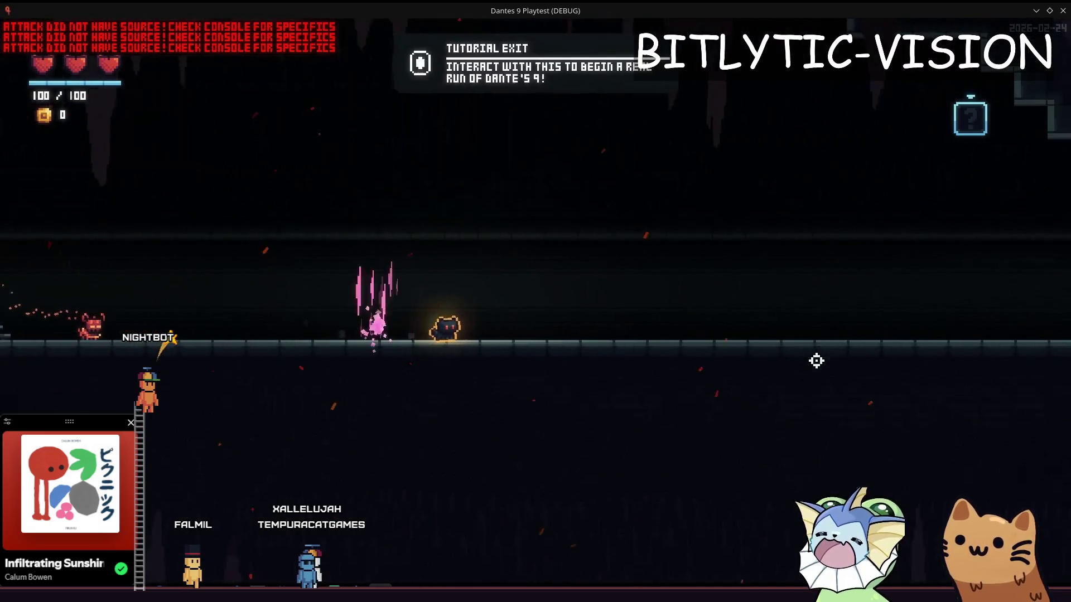
pyautogui.press('d')
pyautogui.click(717, 327)
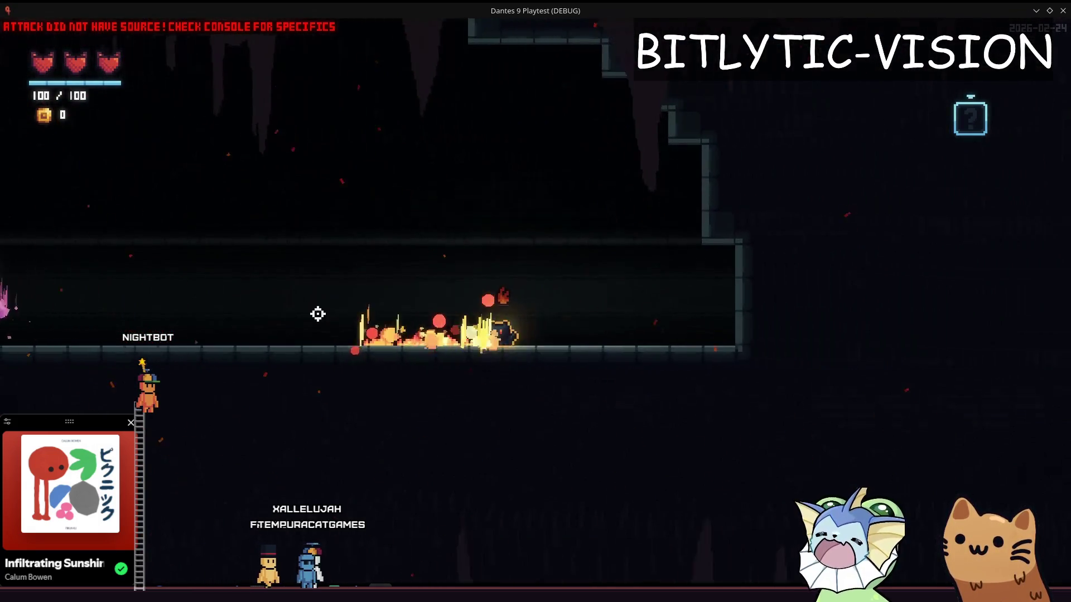
# Step: Walk into the fire to test its damage, jump around, open the Deck screen, then stop the playtest
pyautogui.press('a')
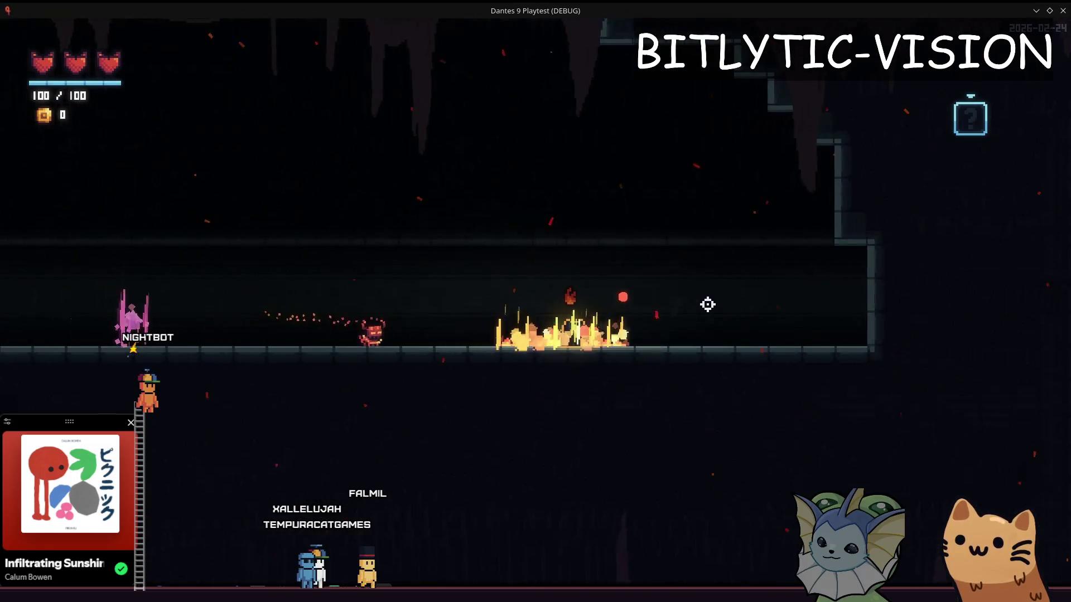
pyautogui.press('d')
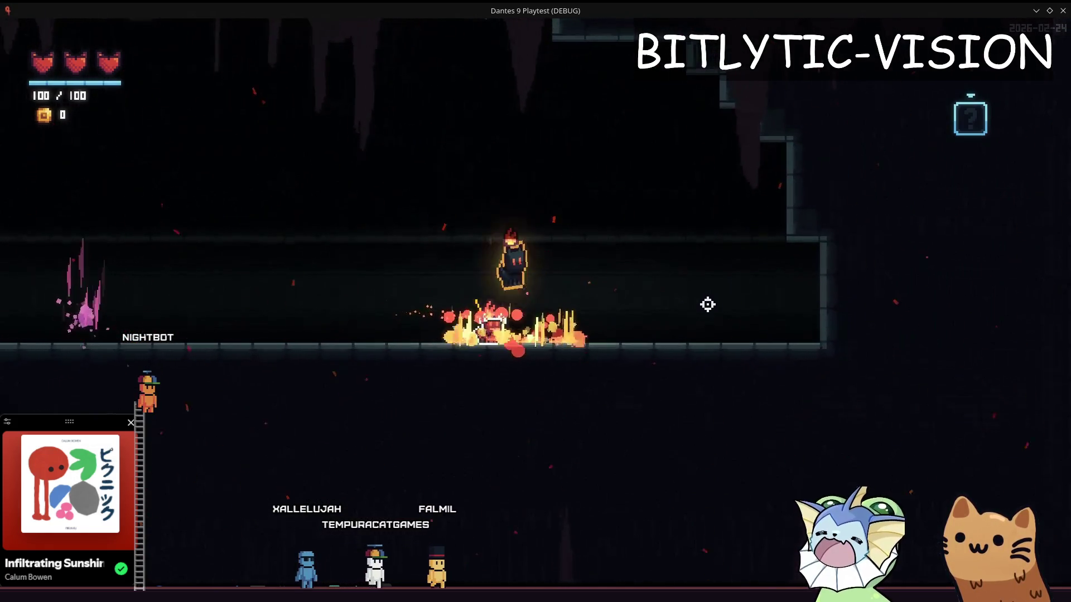
pyautogui.press('a')
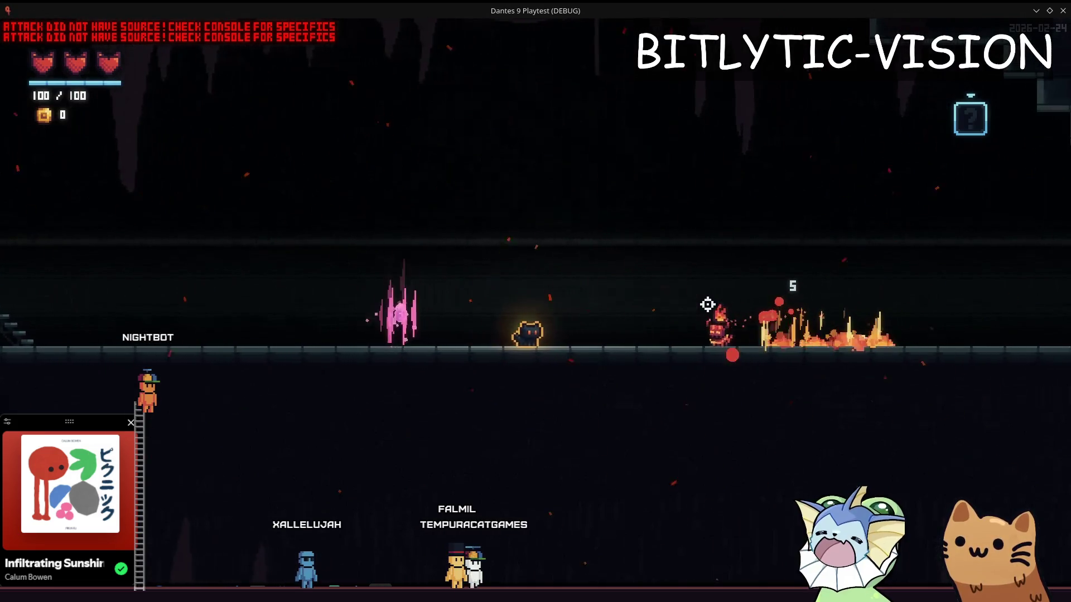
pyautogui.press('a')
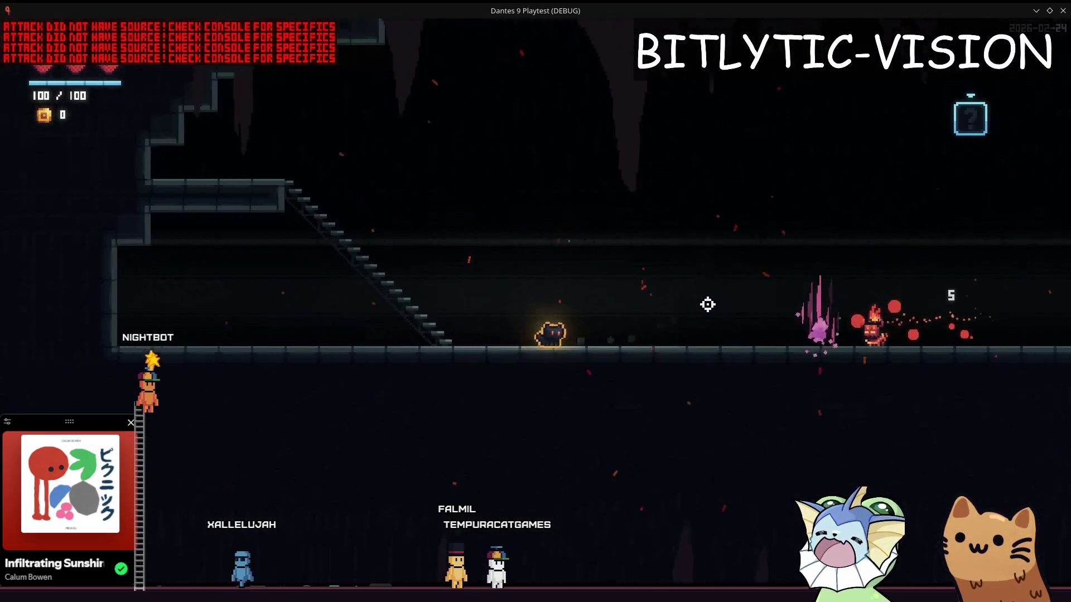
pyautogui.press('a')
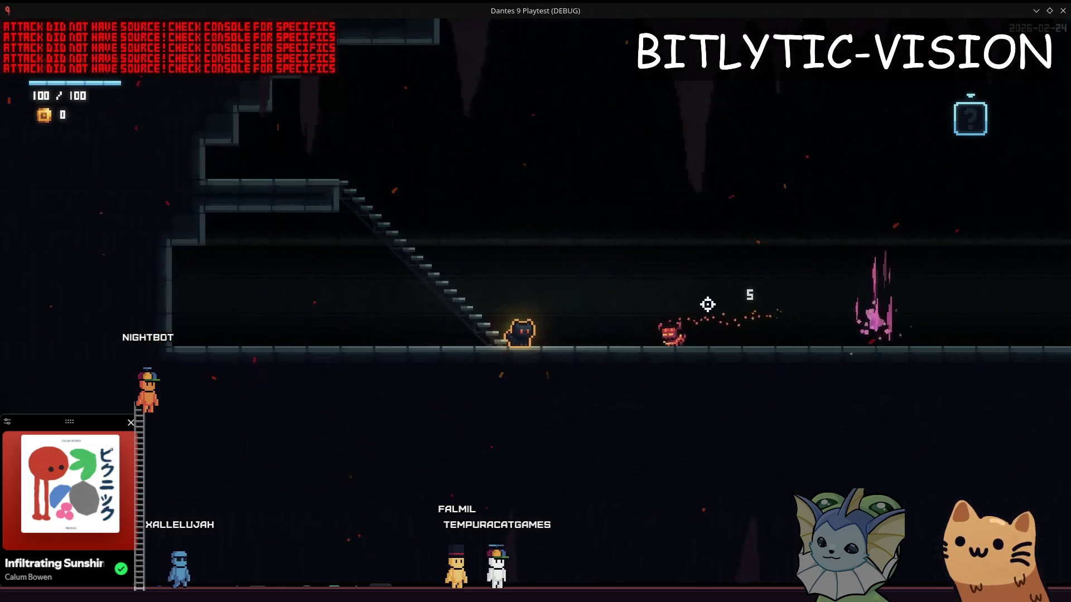
pyautogui.press('space')
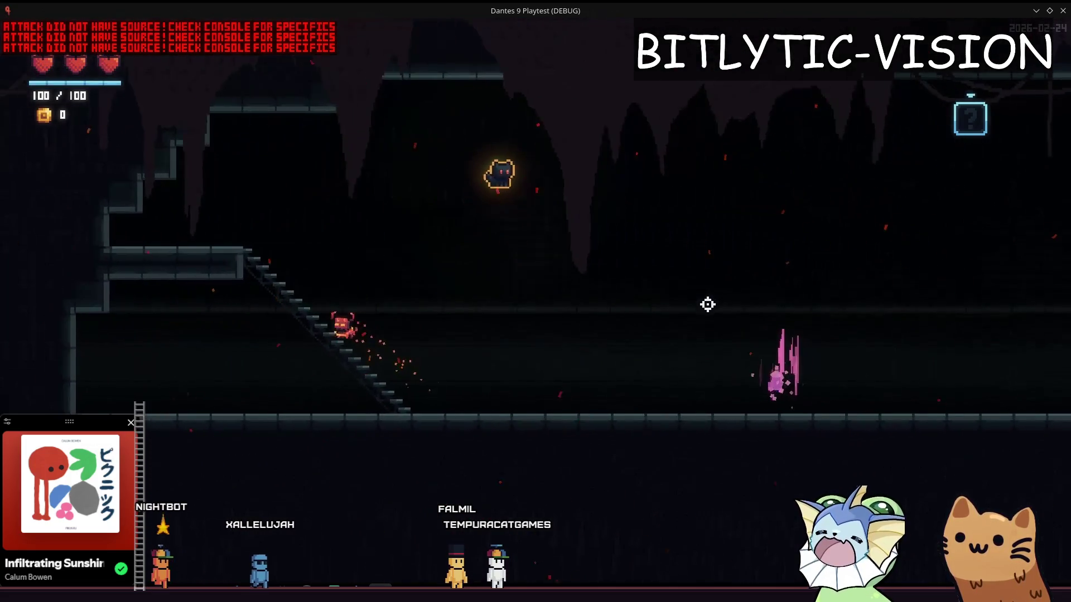
pyautogui.press('d')
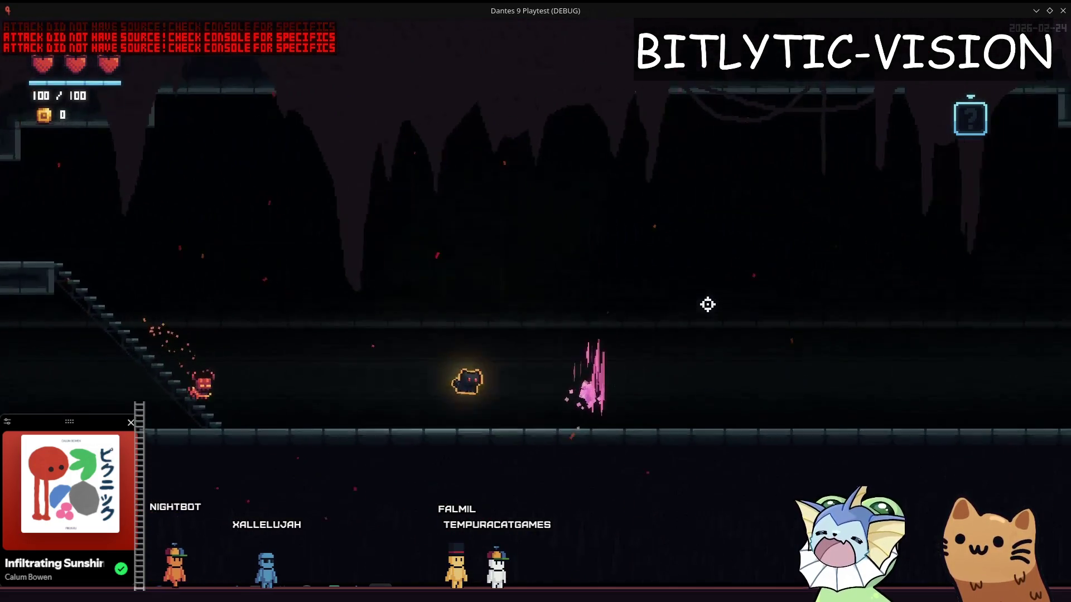
pyautogui.press('Tab')
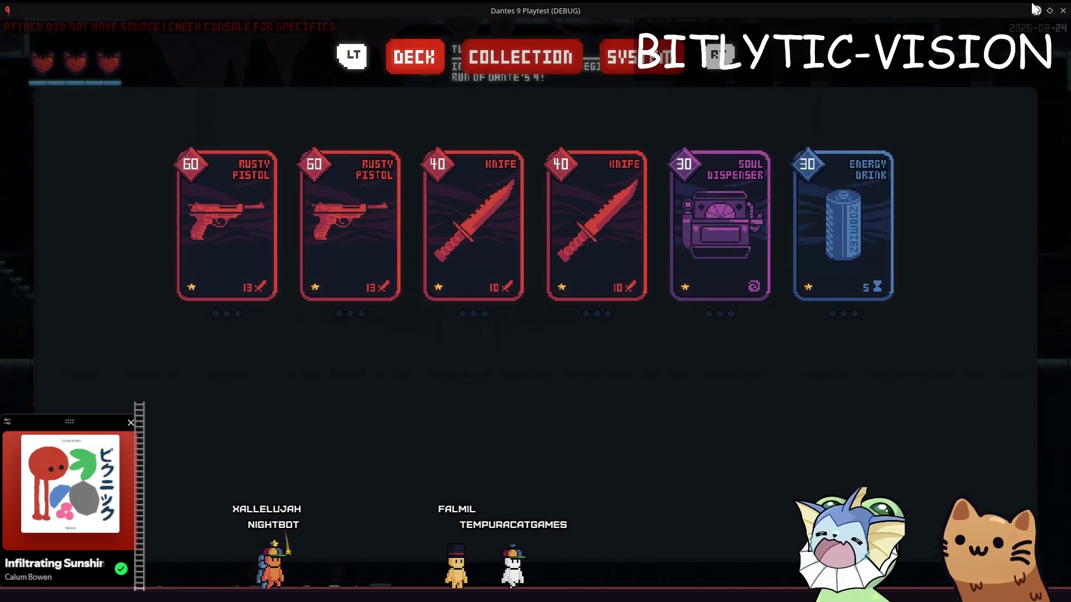
pyautogui.click(1063, 11)
# Step: Open the EnemyFireEffect node's script and make room for a new variable at line 5
pyautogui.click(111, 86)
pyautogui.click(137, 85)
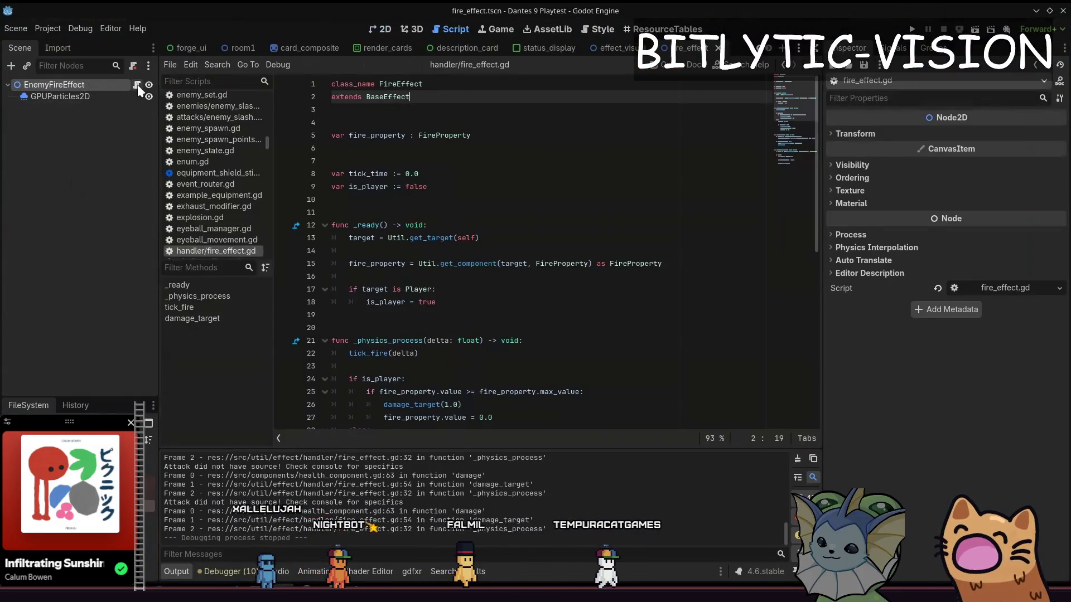
pyautogui.press('Down')
pyautogui.press('Down')
pyautogui.press('Down')
pyautogui.press('Up')
pyautogui.press('Up')
pyautogui.press('Up')
pyautogui.press('Return')
pyautogui.press('Return')
pyautogui.press('Return')
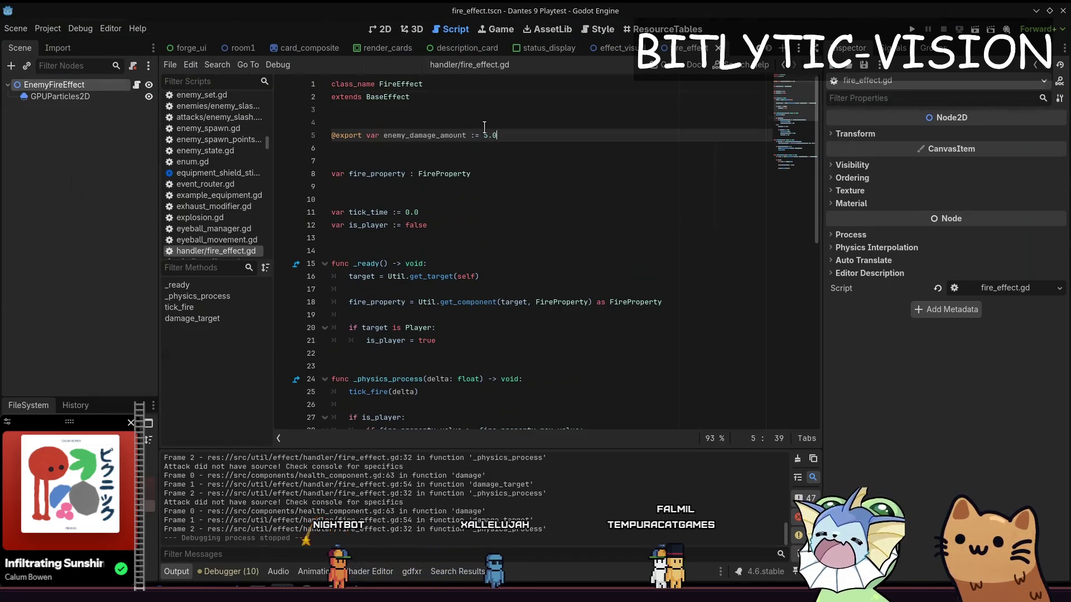
# Step: Use enemy_damage_amount for the enemy fire damage in the physics code's else branch
pyautogui.press('Down')
pyautogui.press('Down')
pyautogui.press('Down')
pyautogui.press('Down')
pyautogui.press('Down')
pyautogui.press('Down')
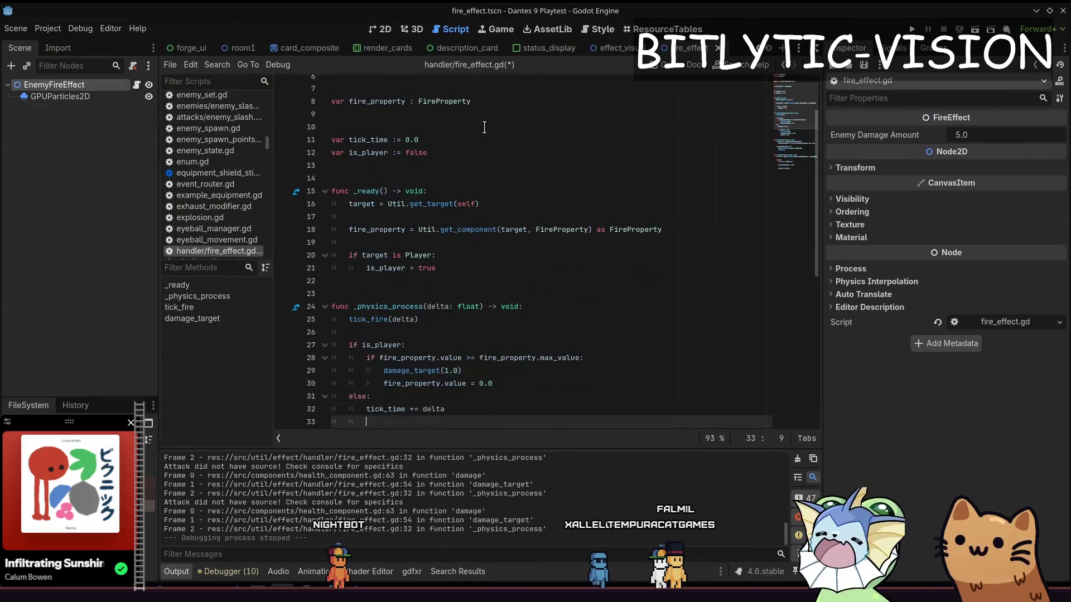
pyautogui.write('25')
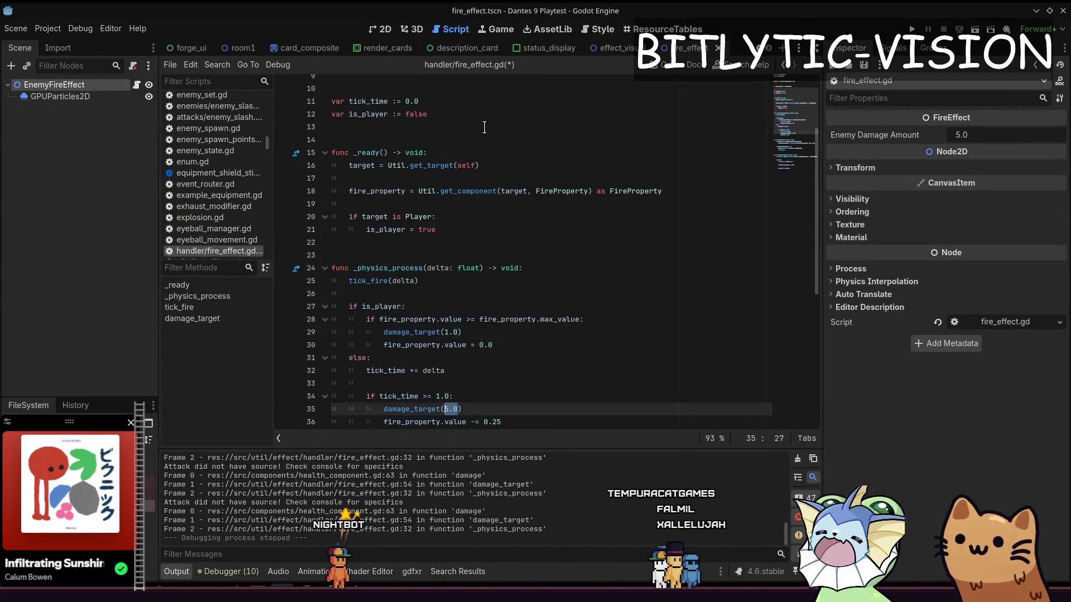
pyautogui.write('en')
pyautogui.write('_v')
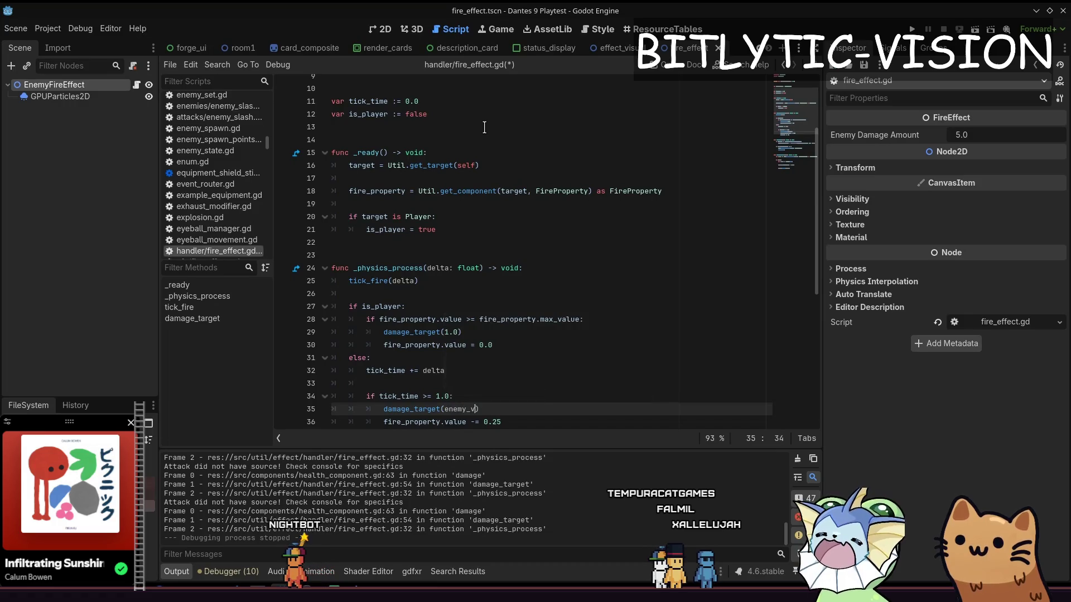
pyautogui.press('pageup')
pyautogui.press('pageup')
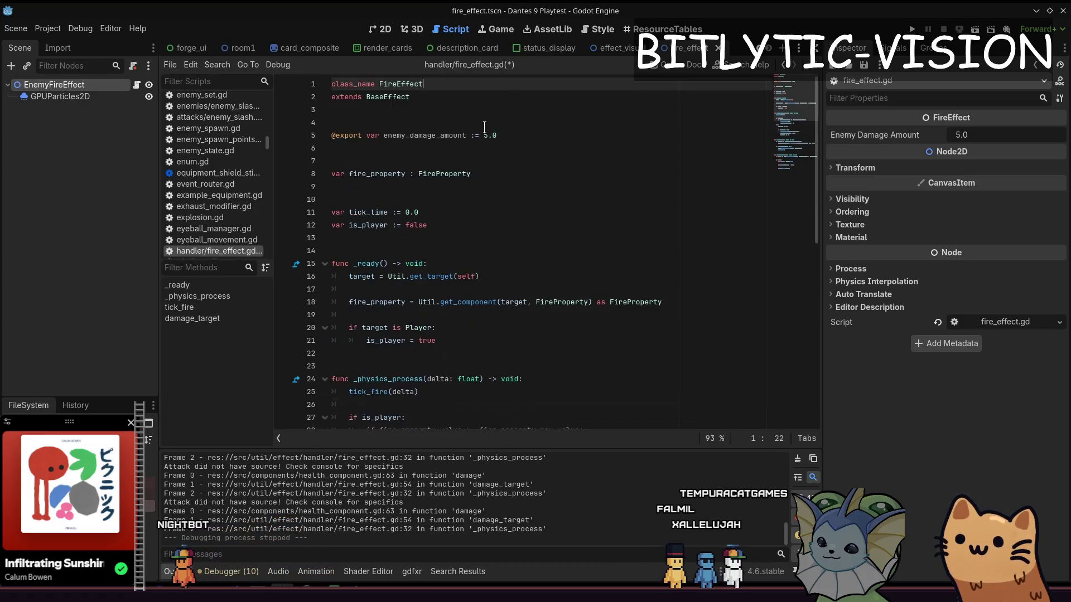